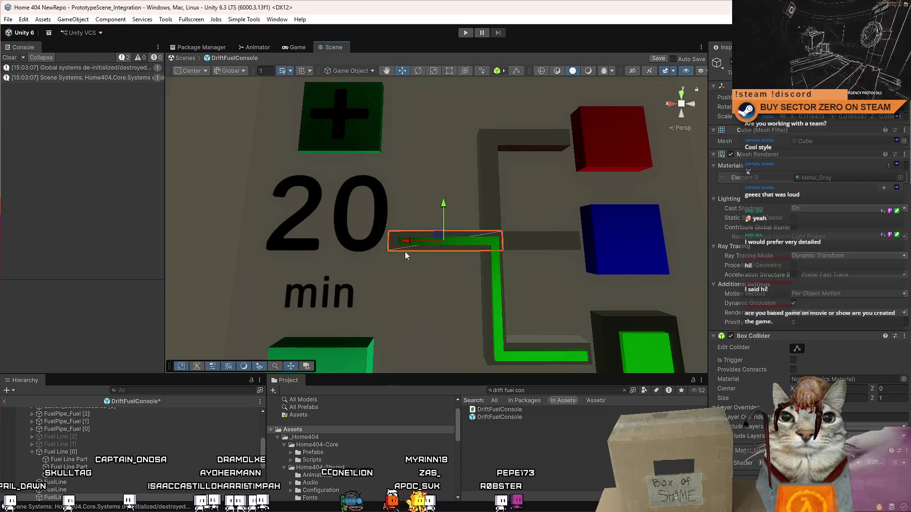
# Pick out the horizontal green fuel-line bar and frame it with the Scale tool ready
pyautogui.click(517, 238)
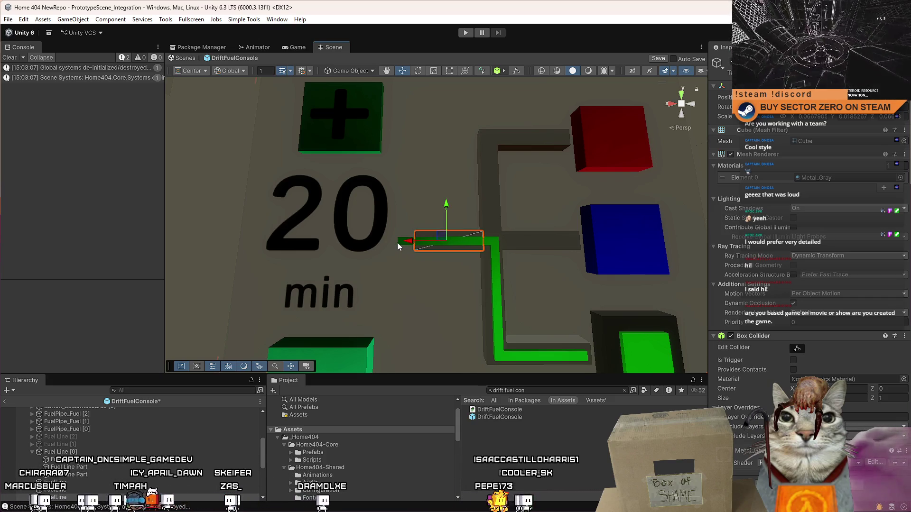
pyautogui.click(406, 241)
pyautogui.moveTo(417, 263)
pyautogui.mouseDown()
pyautogui.moveTo(438, 269)
pyautogui.moveTo(415, 273)
pyautogui.moveTo(409, 243)
pyautogui.moveTo(419, 244)
pyautogui.mouseUp()
pyautogui.press('r')
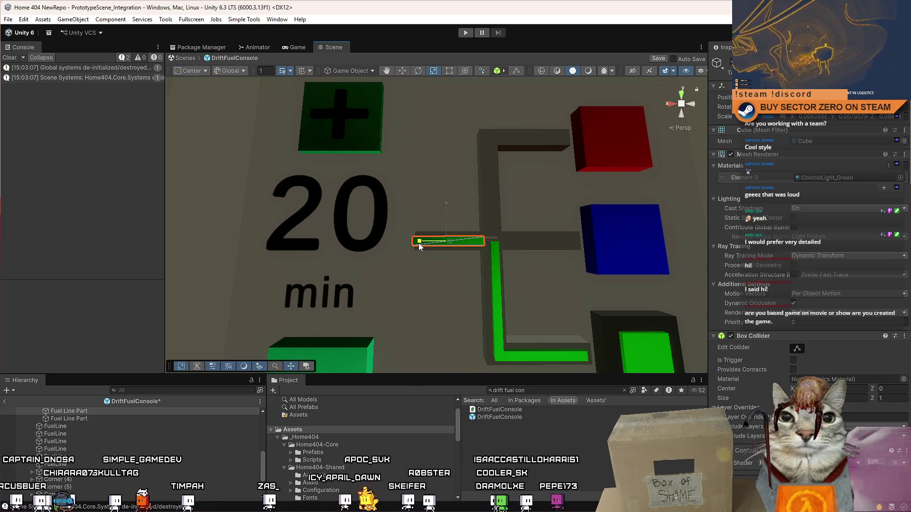
pyautogui.press('f')
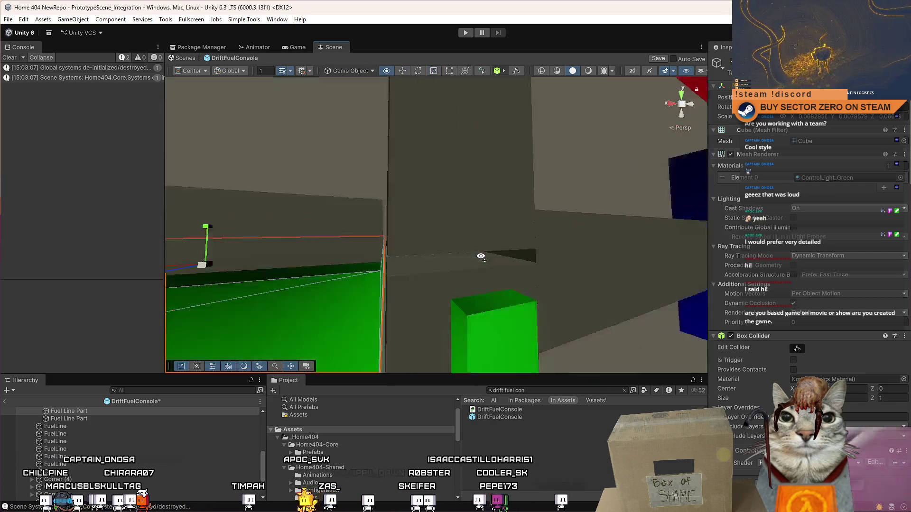
pyautogui.scroll(-5, 451, 239)
pyautogui.scroll(6, 451, 240)
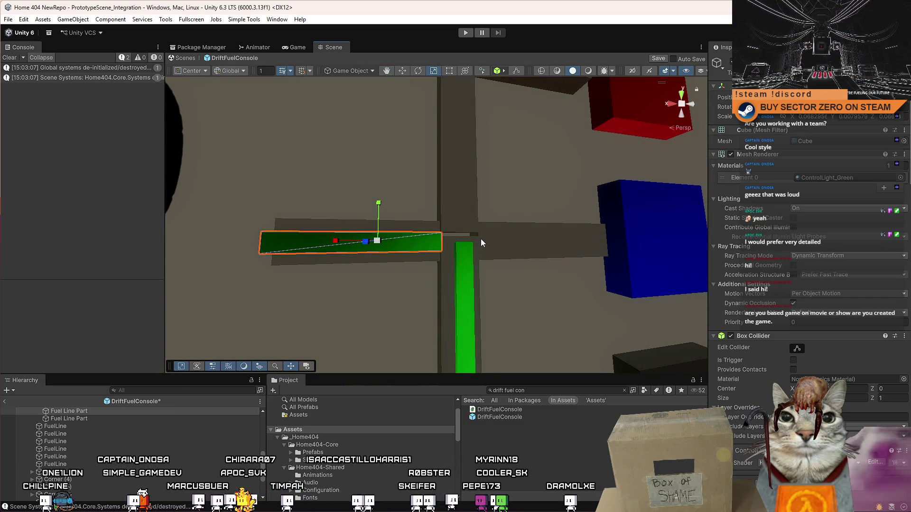
pyautogui.scroll(-5, 480, 241)
pyautogui.scroll(5, 480, 241)
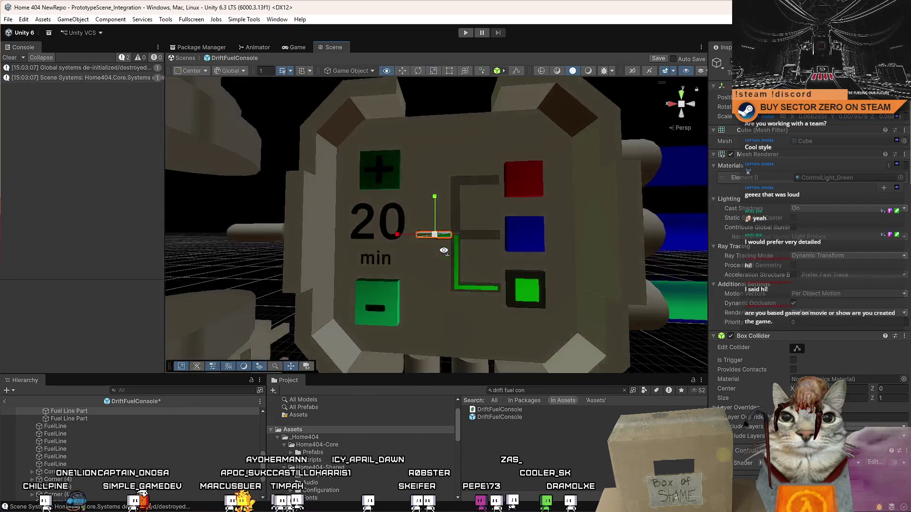
# Inspect the bar from an oblique angle, checking the green bar, its dark holder and the vertical green bar
pyautogui.moveTo(480, 241)
pyautogui.mouseDown()
pyautogui.moveTo(357, 250)
pyautogui.moveTo(391, 244)
pyautogui.mouseUp()
pyautogui.scroll(-5, 357, 250)
pyautogui.scroll(5, 357, 250)
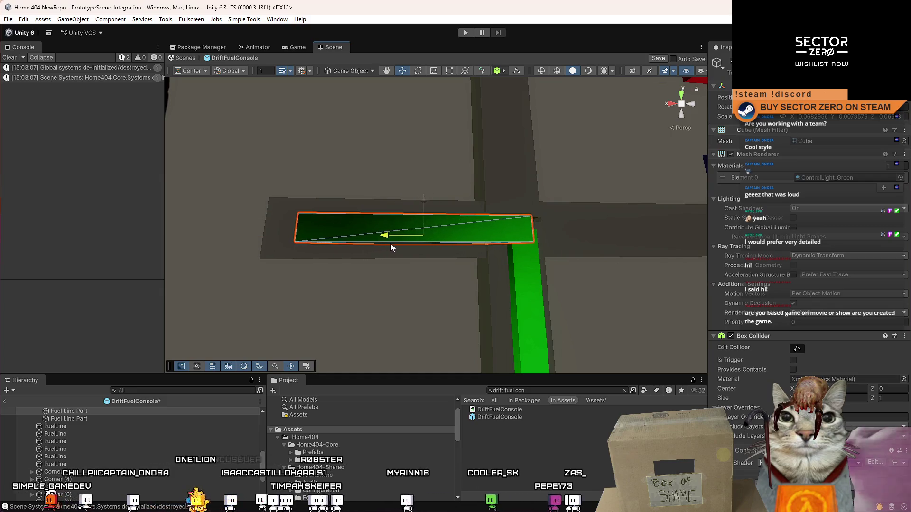
pyautogui.scroll(-5, 392, 243)
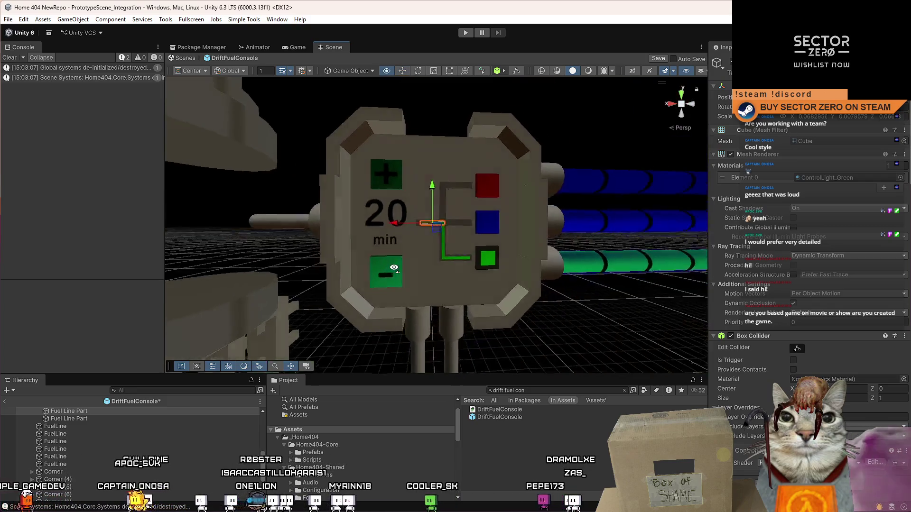
pyautogui.scroll(3, 457, 236)
pyautogui.click(386, 231)
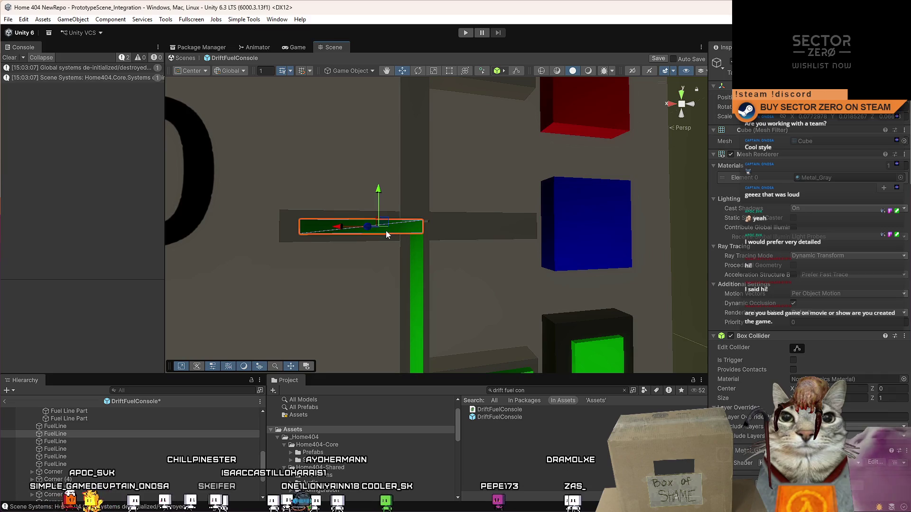
pyautogui.click(295, 239)
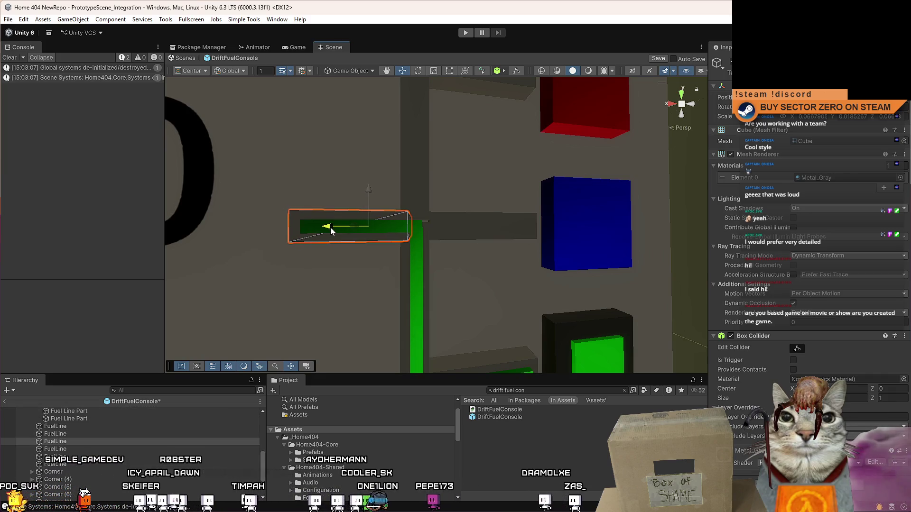
pyautogui.click(425, 232)
pyautogui.scroll(-5, 426, 231)
pyautogui.scroll(6, 417, 228)
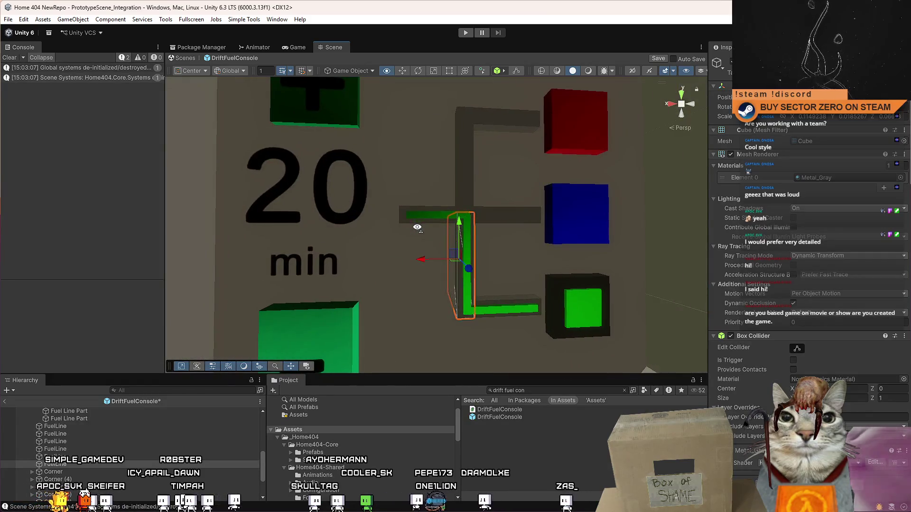
pyautogui.scroll(-5, 510, 257)
pyautogui.scroll(6, 510, 258)
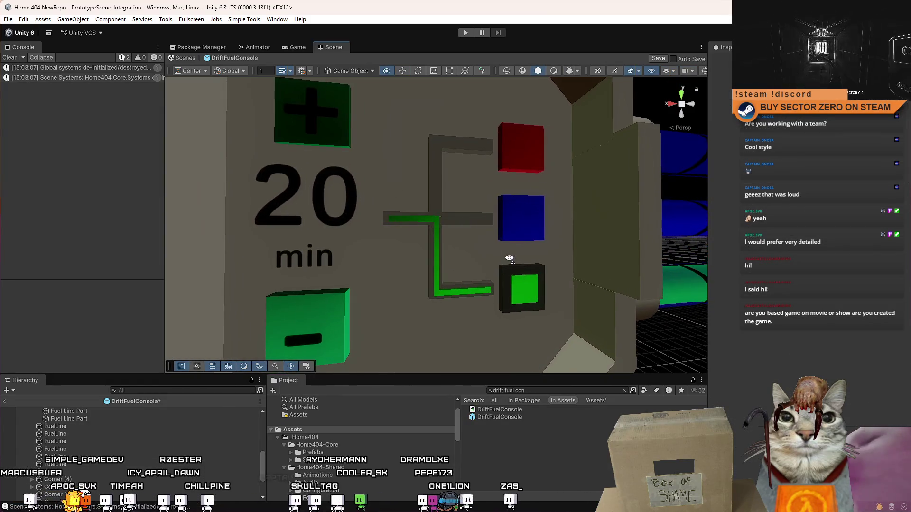
pyautogui.scroll(3, 510, 257)
# Alternate between the horizontal green bar and the grey box on its right to compare their ends
pyautogui.click(450, 193)
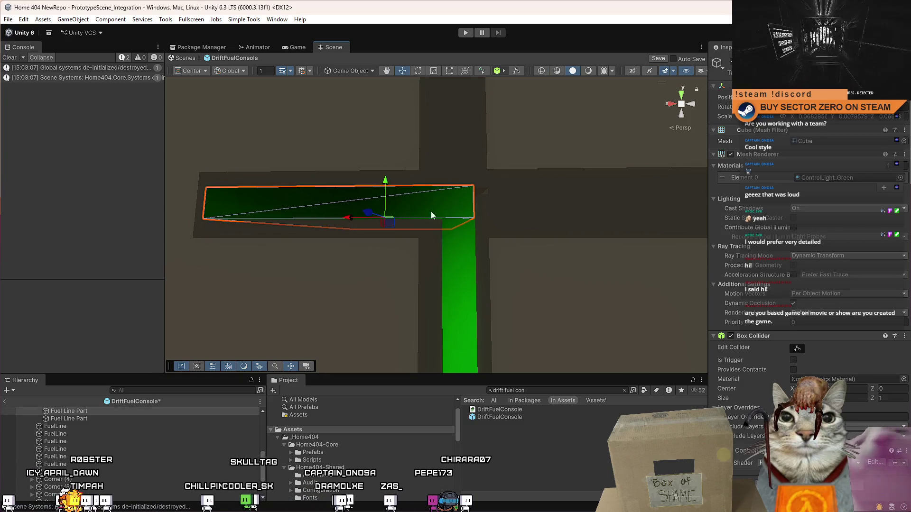
pyautogui.click(523, 211)
pyautogui.click(341, 216)
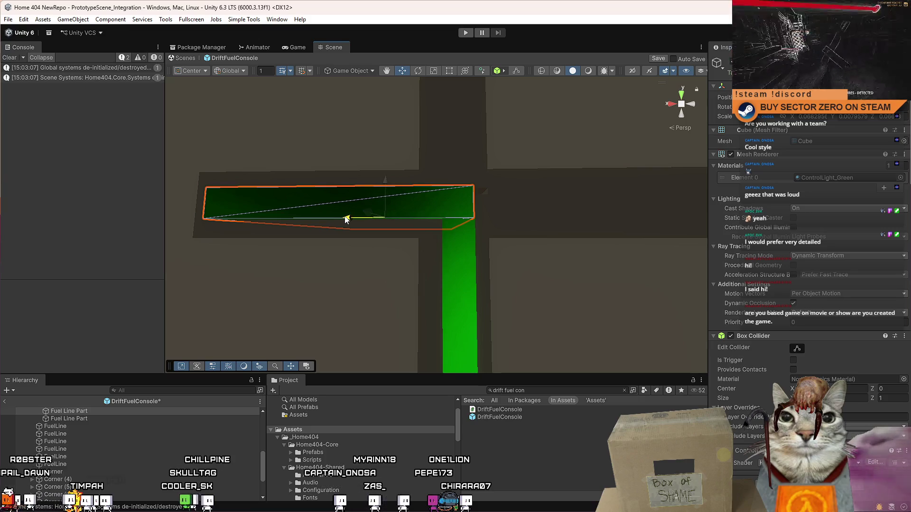
pyautogui.click(557, 226)
pyautogui.click(361, 222)
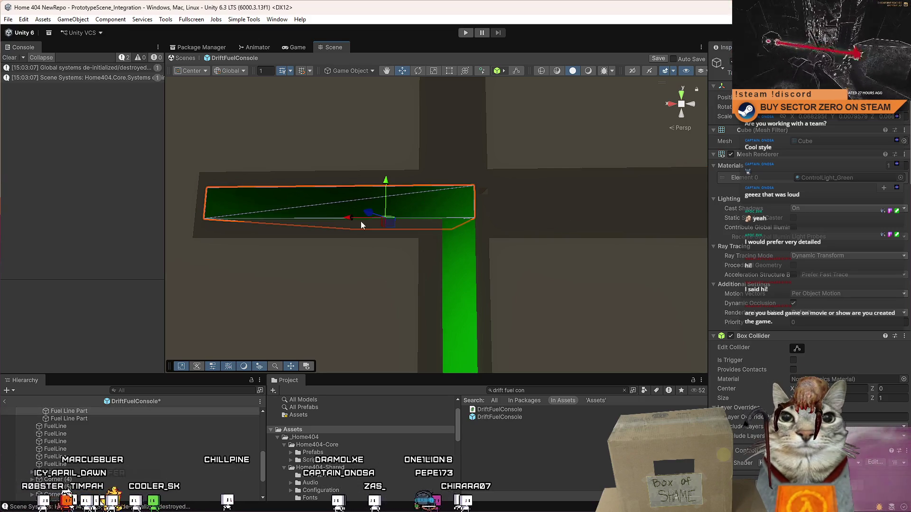
pyautogui.click(569, 222)
pyautogui.click(403, 213)
# Copy the green bar's world transform from its Transform component
pyautogui.press('f')
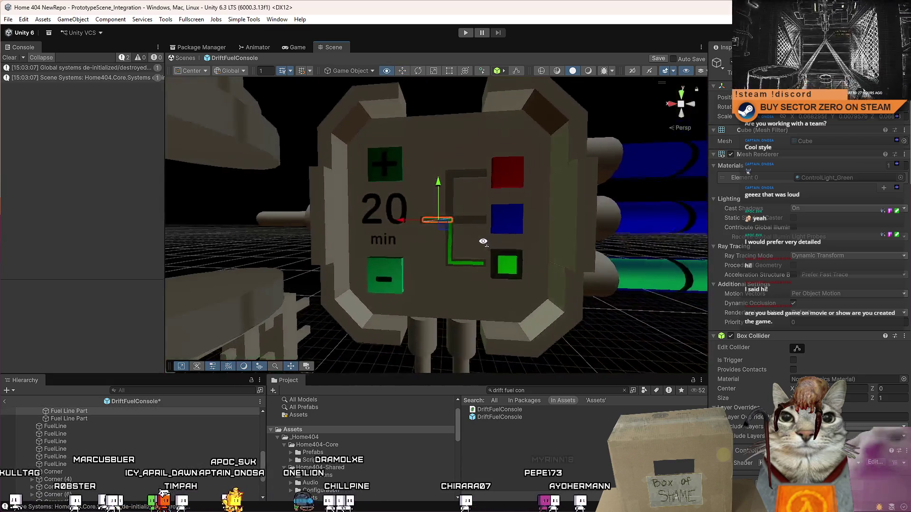
pyautogui.rightClick(741, 114)
pyautogui.moveTo(783, 162)
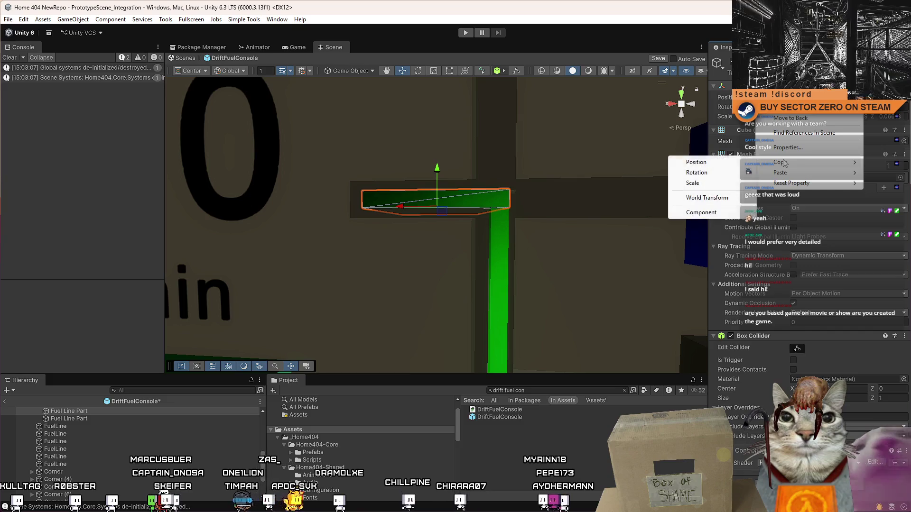
pyautogui.click(727, 200)
pyautogui.scroll(3, 106, 459)
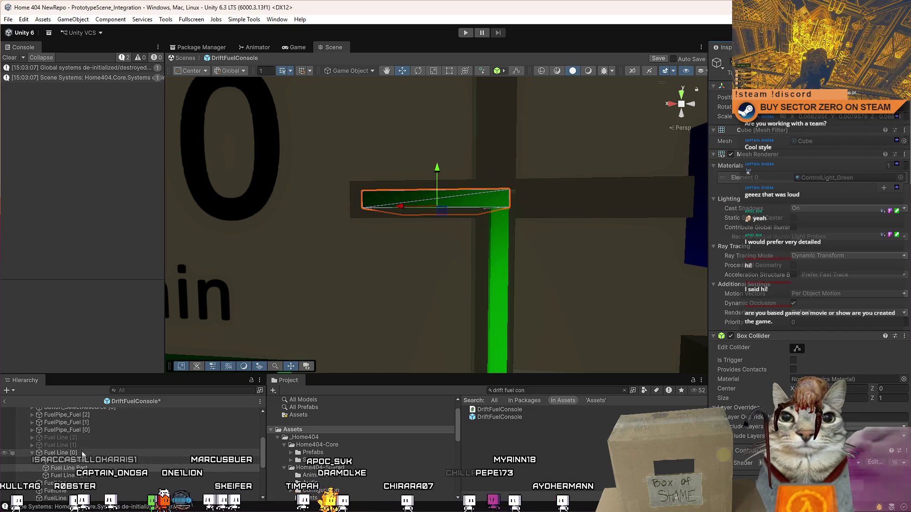
# Hide Fuel Line [0] and show Fuel Line [1]'s blue line in view
pyautogui.click(57, 452)
pyautogui.hotkey('alt', 'shift', 'a')
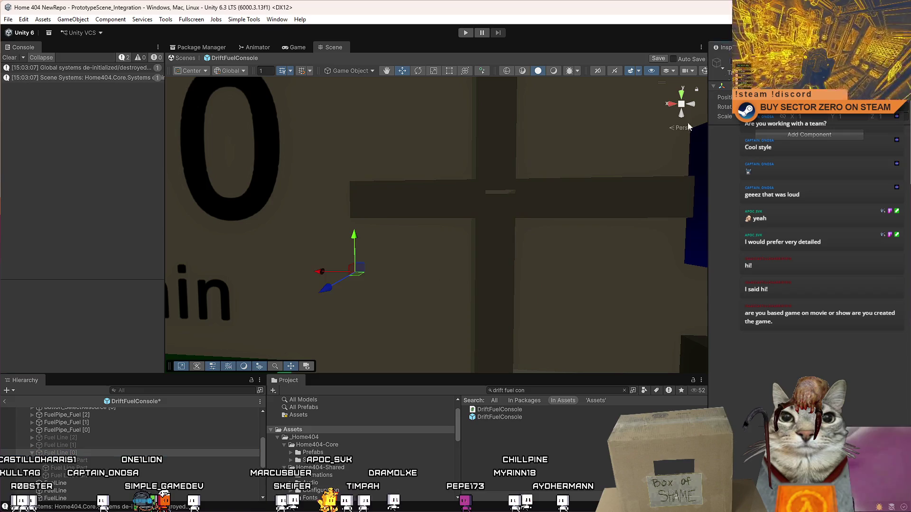
pyautogui.click(82, 446)
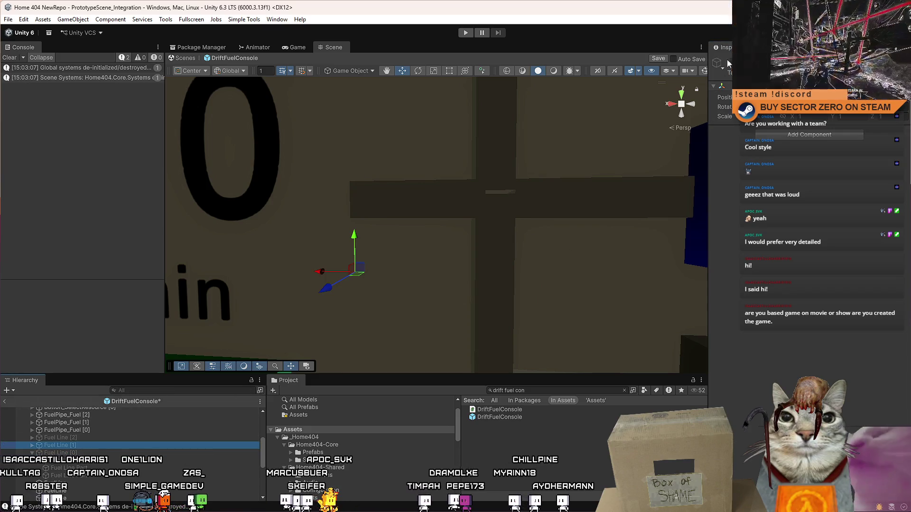
pyautogui.hotkey('alt', 'shift', 'a')
pyautogui.press('f')
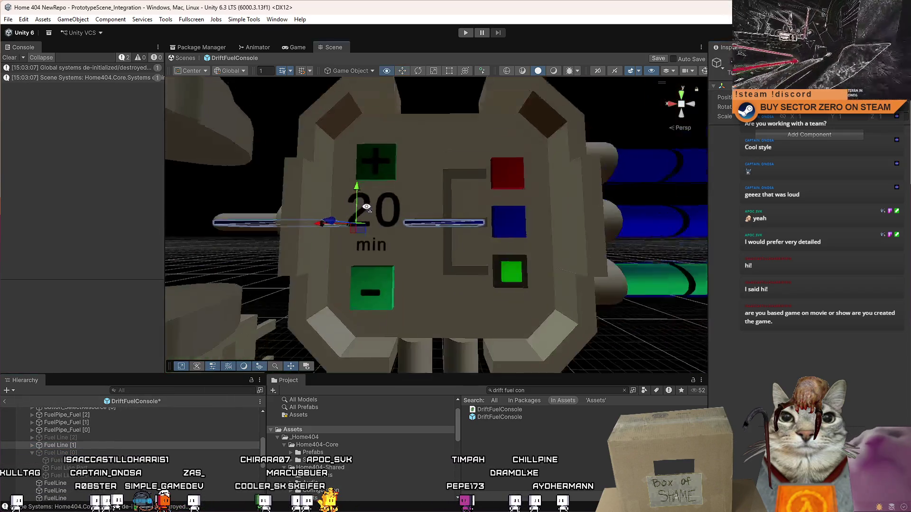
# Inspect the blue fuel-line parts, then deactivate Fuel Line [1] and select Fuel Line [2]
pyautogui.click(416, 211)
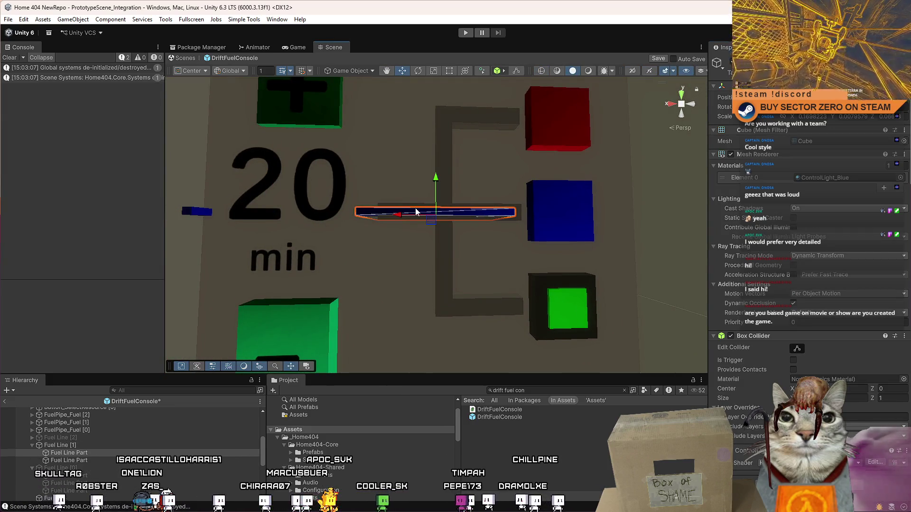
pyautogui.click(110, 461)
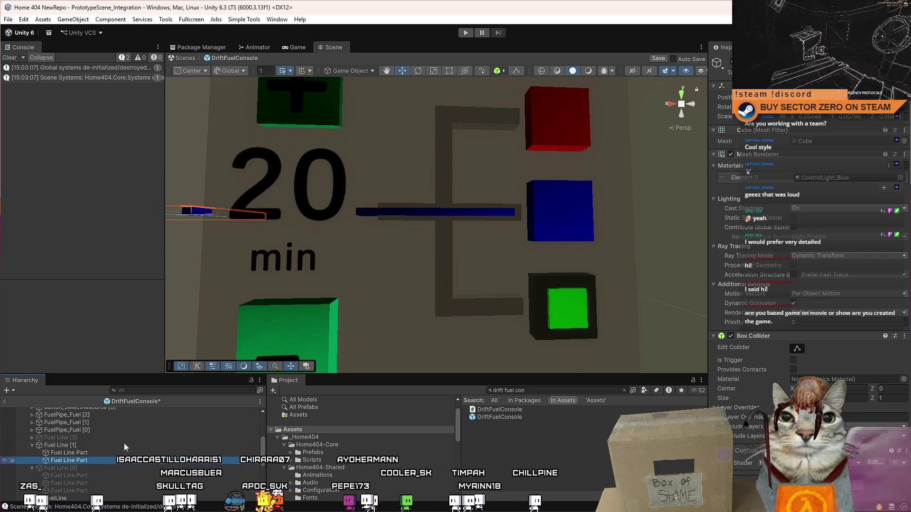
pyautogui.scroll(-8, 401, 247)
pyautogui.scroll(8, 400, 246)
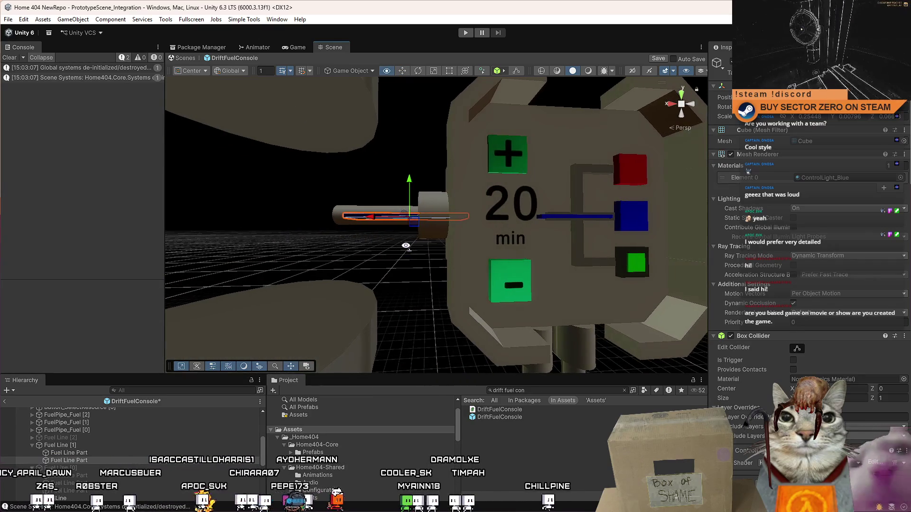
pyautogui.moveTo(406, 246)
pyautogui.mouseDown()
pyautogui.moveTo(360, 246)
pyautogui.moveTo(389, 249)
pyautogui.mouseUp()
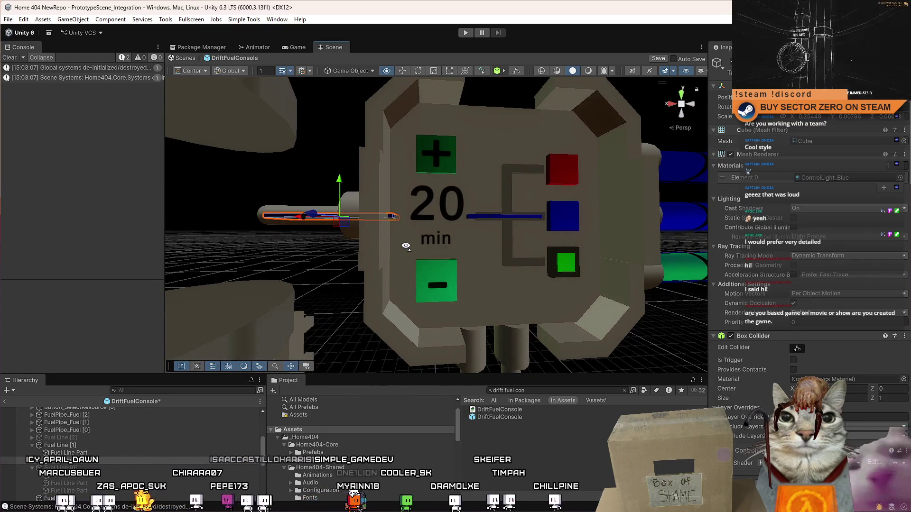
pyautogui.click(59, 445)
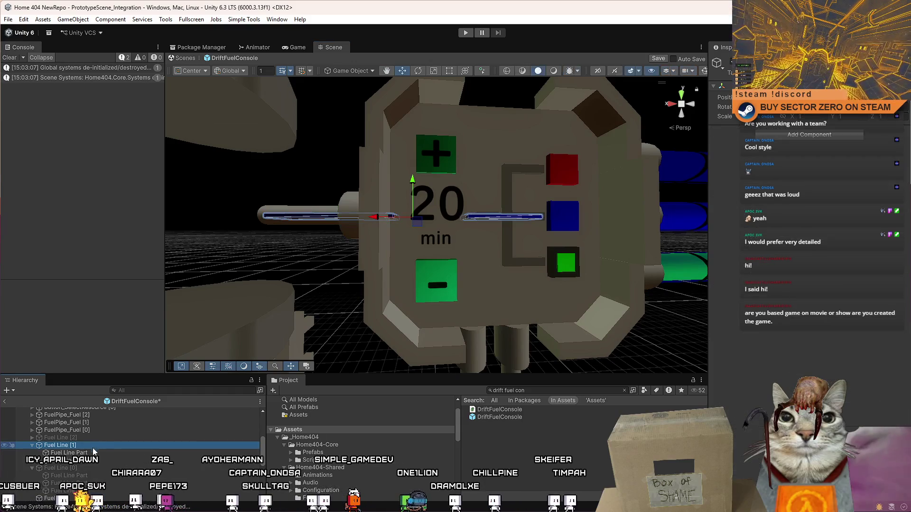
pyautogui.click(731, 61)
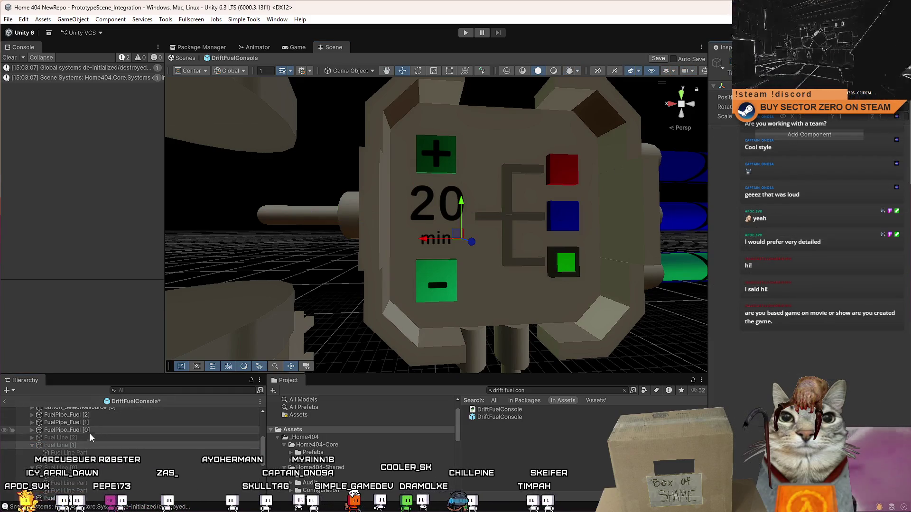
pyautogui.click(92, 438)
# Paste the copied world transform onto a red fuel-line part
pyautogui.click(489, 217)
pyautogui.press('f')
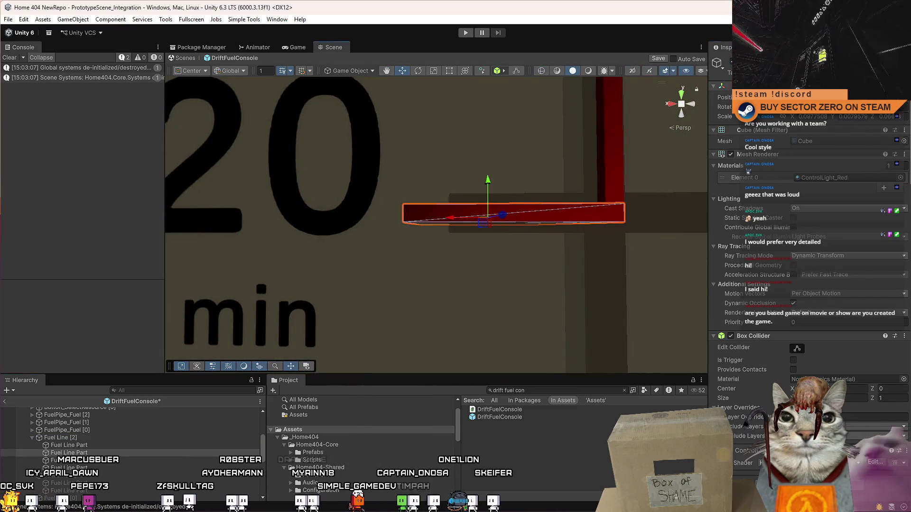
pyautogui.rightClick(754, 87)
pyautogui.moveTo(788, 169)
pyautogui.click(690, 203)
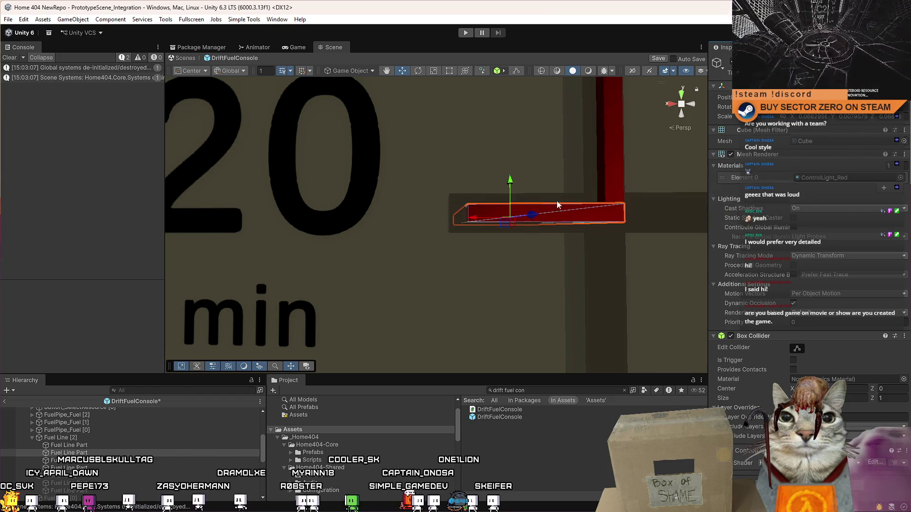
pyautogui.scroll(-5, 545, 197)
# Face the console head-on and select the red fuel-line part with the Scale tool
pyautogui.moveTo(545, 198)
pyautogui.mouseDown()
pyautogui.moveTo(512, 196)
pyautogui.moveTo(443, 228)
pyautogui.moveTo(309, 229)
pyautogui.mouseUp()
pyautogui.scroll(4, 509, 196)
pyautogui.scroll(-5, 509, 196)
pyautogui.scroll(4, 451, 227)
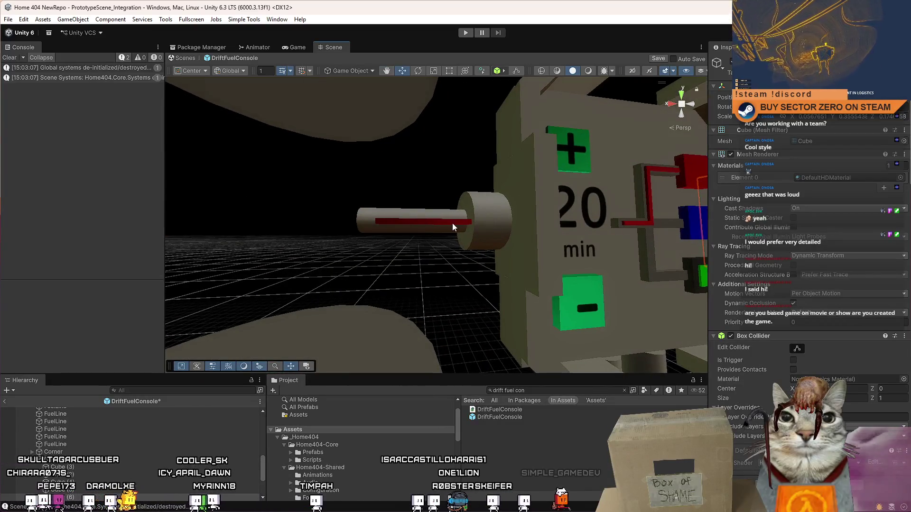
pyautogui.click(452, 224)
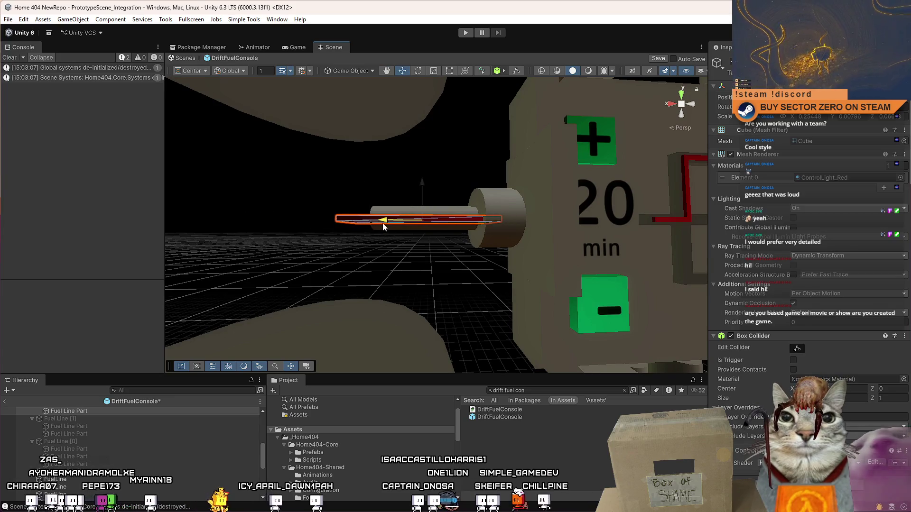
pyautogui.moveTo(398, 227)
pyautogui.mouseDown()
pyautogui.moveTo(562, 326)
pyautogui.moveTo(460, 301)
pyautogui.moveTo(412, 240)
pyautogui.moveTo(458, 238)
pyautogui.moveTo(346, 248)
pyautogui.moveTo(222, 153)
pyautogui.moveTo(247, 156)
pyautogui.moveTo(237, 161)
pyautogui.mouseUp()
pyautogui.press('r')
pyautogui.scroll(-5, 238, 160)
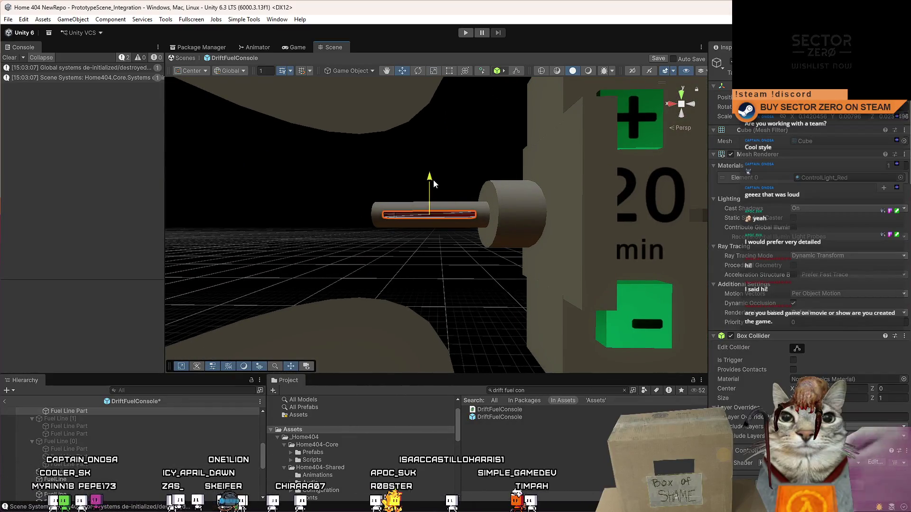
# Reselect the red part, swing the view toward the 20 min panel and bring up its Transform options
pyautogui.click(490, 218)
pyautogui.click(443, 213)
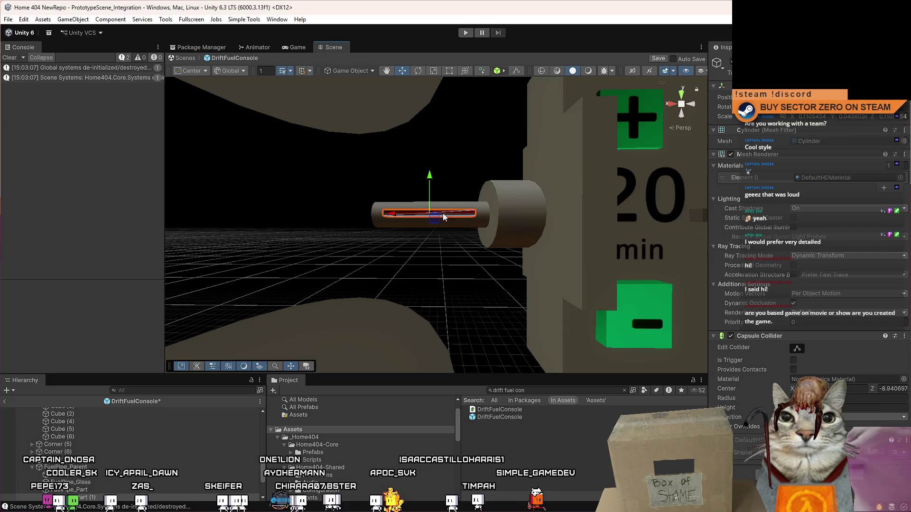
pyautogui.scroll(5, 451, 208)
pyautogui.moveTo(458, 200); pyautogui.dragTo(557, 291)
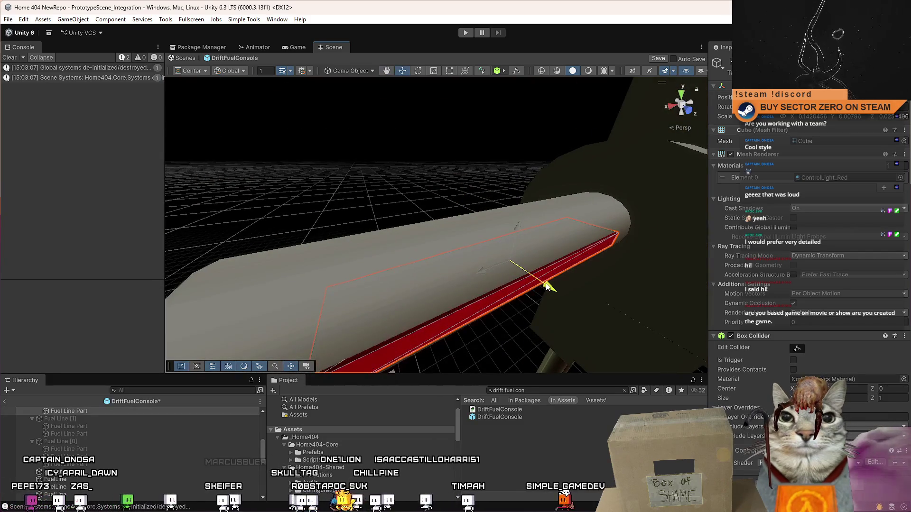
pyautogui.moveTo(557, 238); pyautogui.dragTo(640, 190)
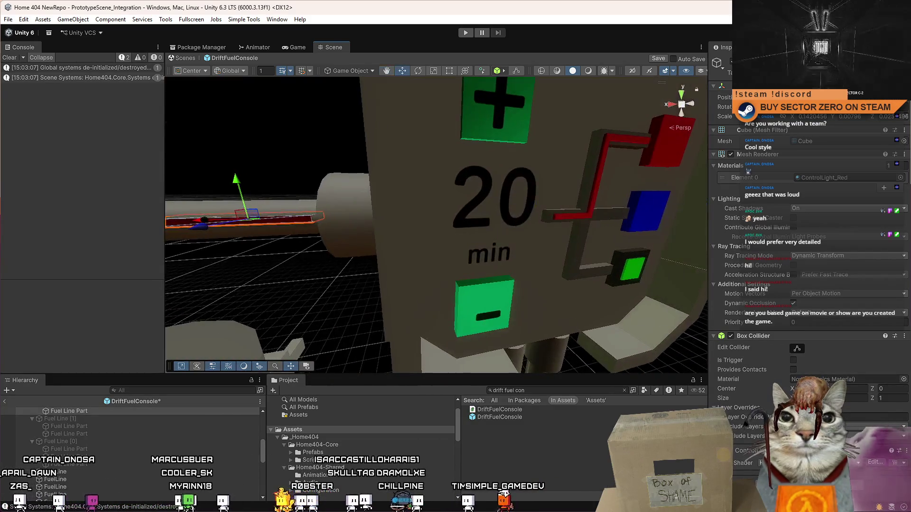
pyautogui.rightClick(759, 115)
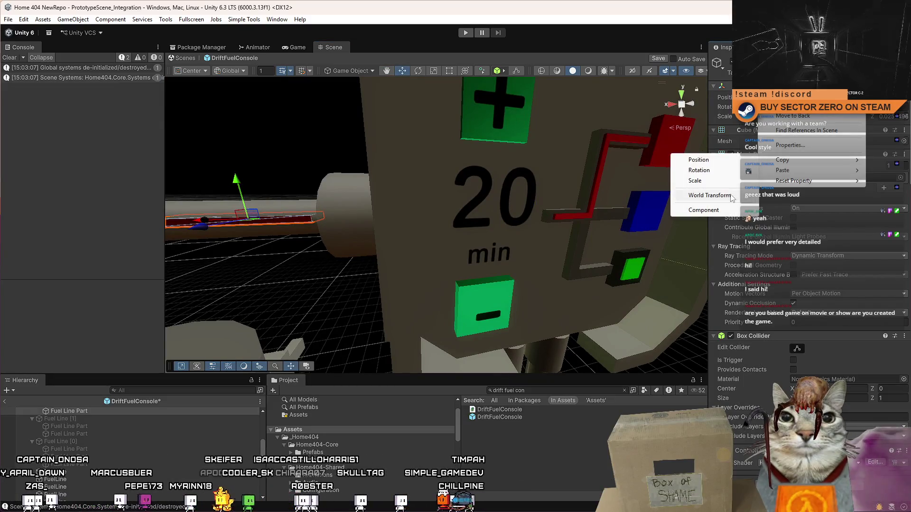
# Copy the red part's world transform and deactivate Fuel Line [2]
pyautogui.click(702, 181)
pyautogui.scroll(3, 142, 446)
pyautogui.click(99, 438)
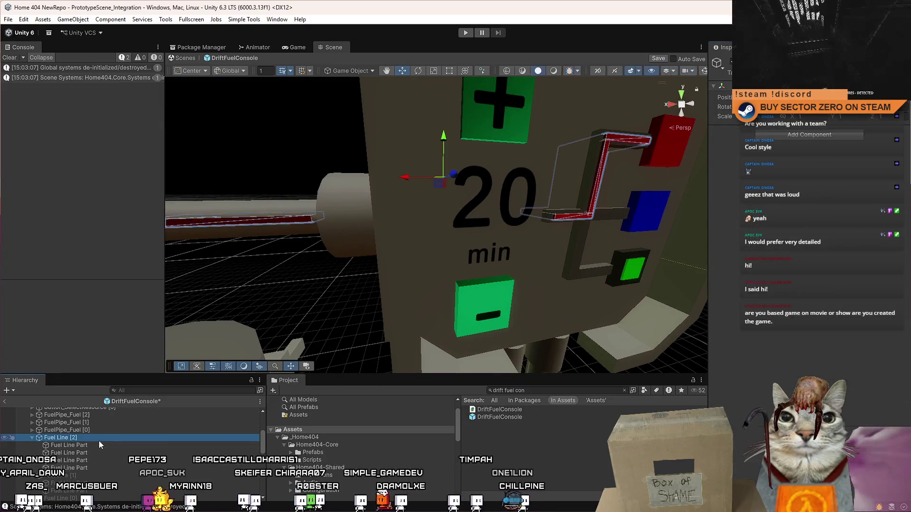
pyautogui.hotkey('alt', 'shift', 'a')
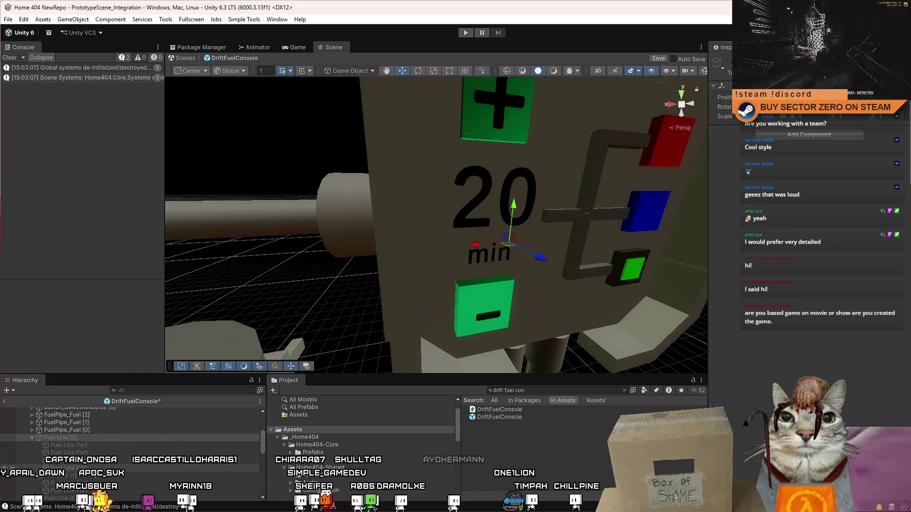
# Paste that world transform onto the blue fuel-line bar under Fuel Line [1]
pyautogui.click(96, 475)
pyautogui.click(335, 210)
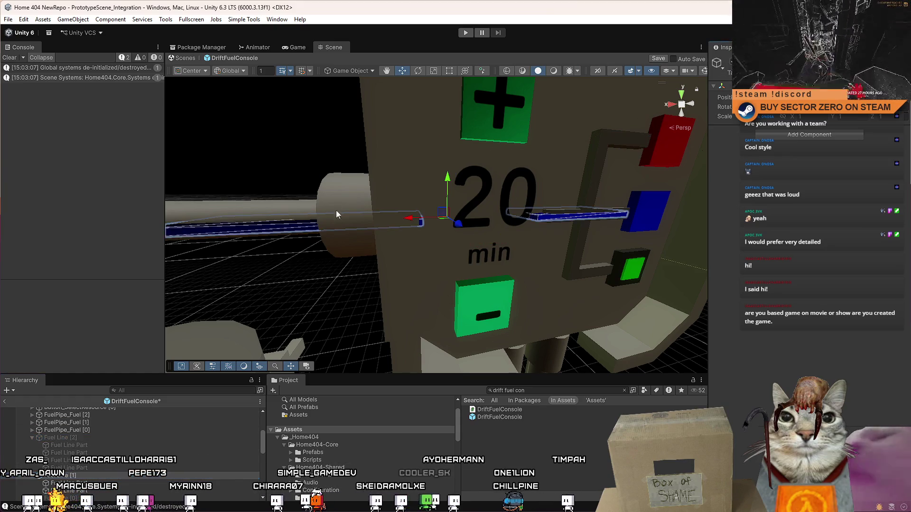
pyautogui.press('f')
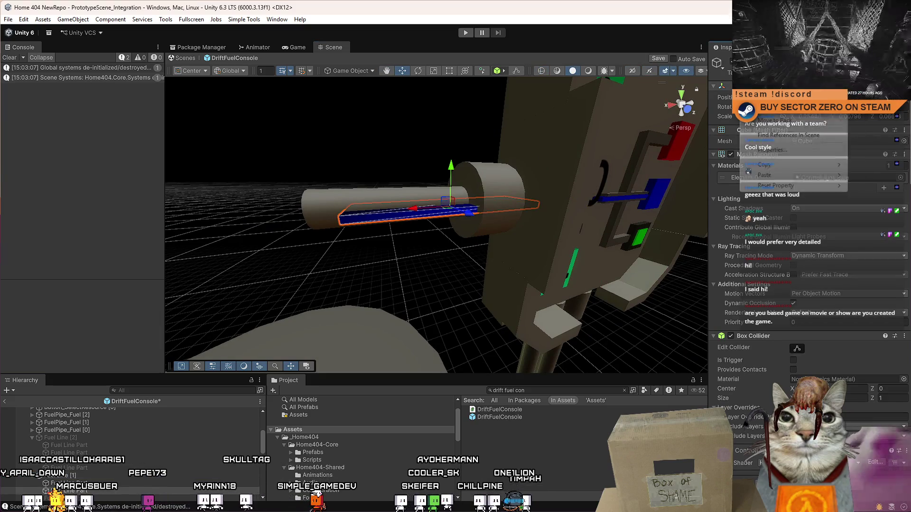
pyautogui.rightClick(648, 174)
pyautogui.click(683, 210)
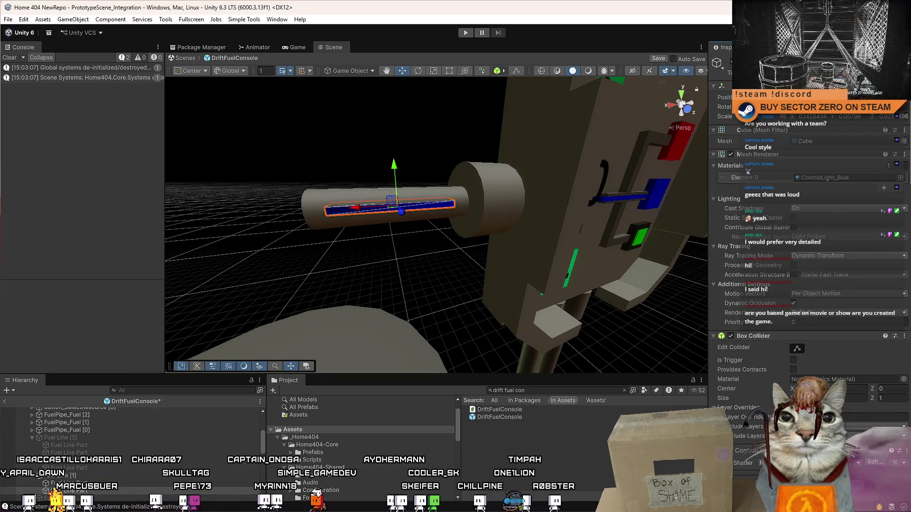
# Check the red and blue fuel-line parts in the Hierarchy and orbit round the console
pyautogui.click(81, 468)
pyautogui.click(93, 475)
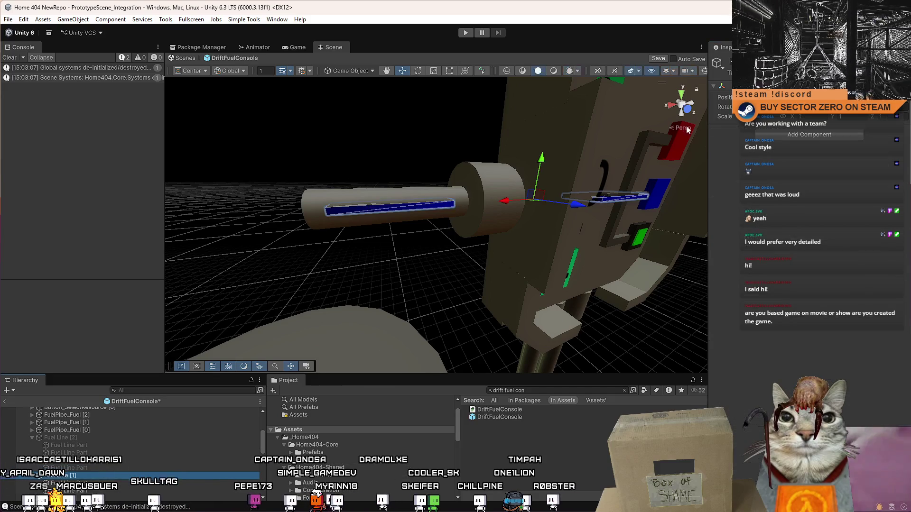
pyautogui.scroll(-2, 143, 446)
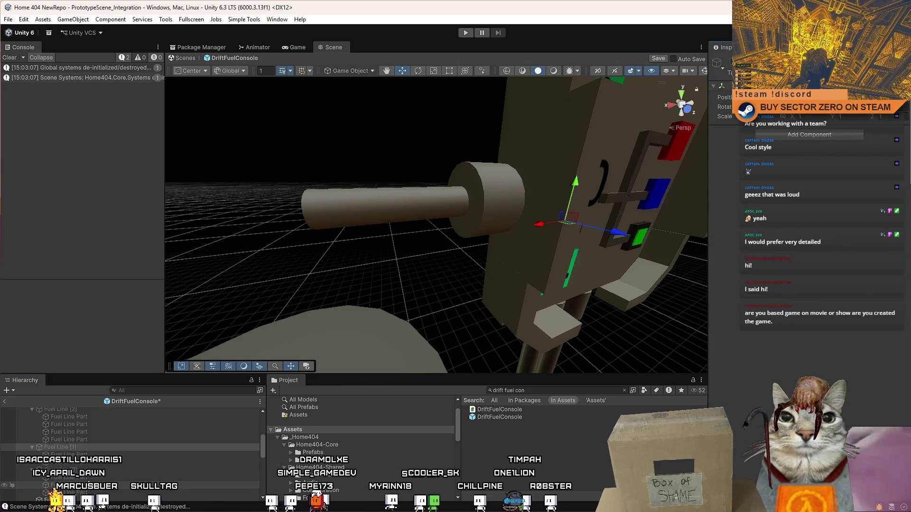
pyautogui.click(81, 470)
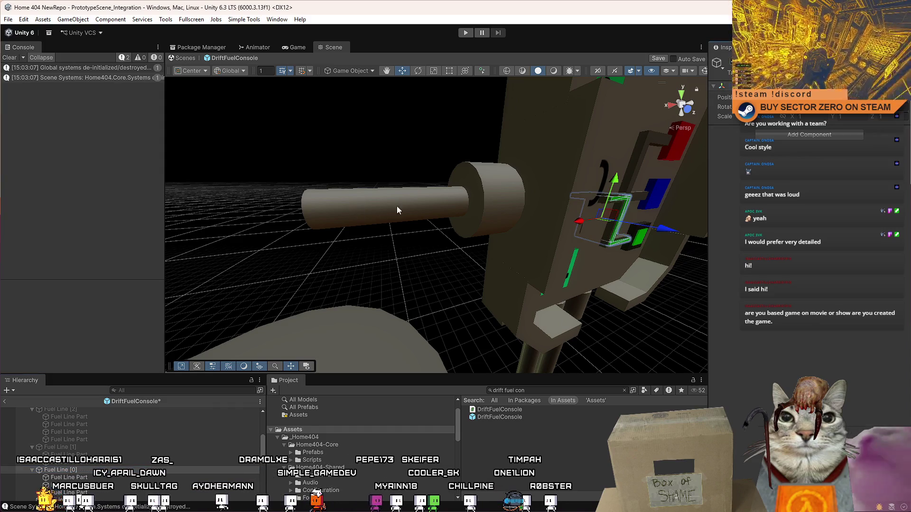
pyautogui.moveTo(397, 210)
pyautogui.mouseDown()
pyautogui.moveTo(323, 204)
pyautogui.moveTo(405, 182)
pyautogui.moveTo(342, 138)
pyautogui.moveTo(440, 176)
pyautogui.mouseUp()
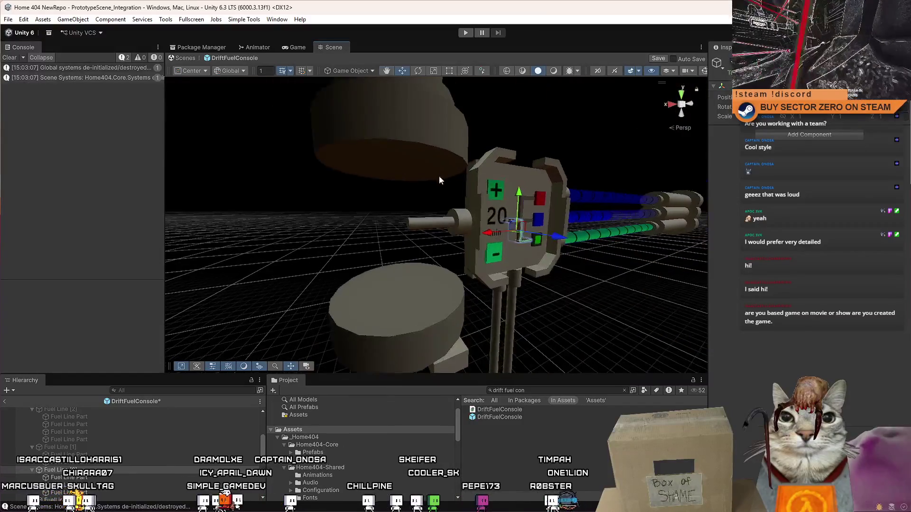
pyautogui.click(75, 447)
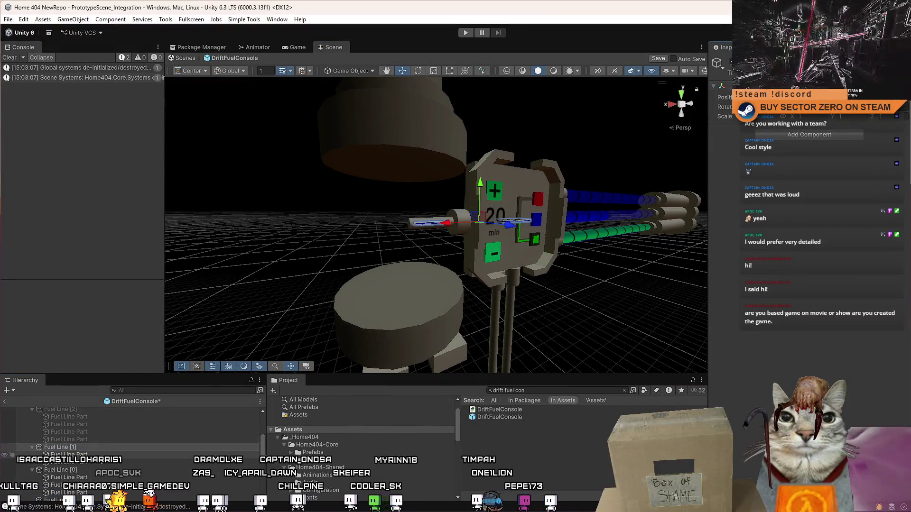
pyautogui.click(66, 492)
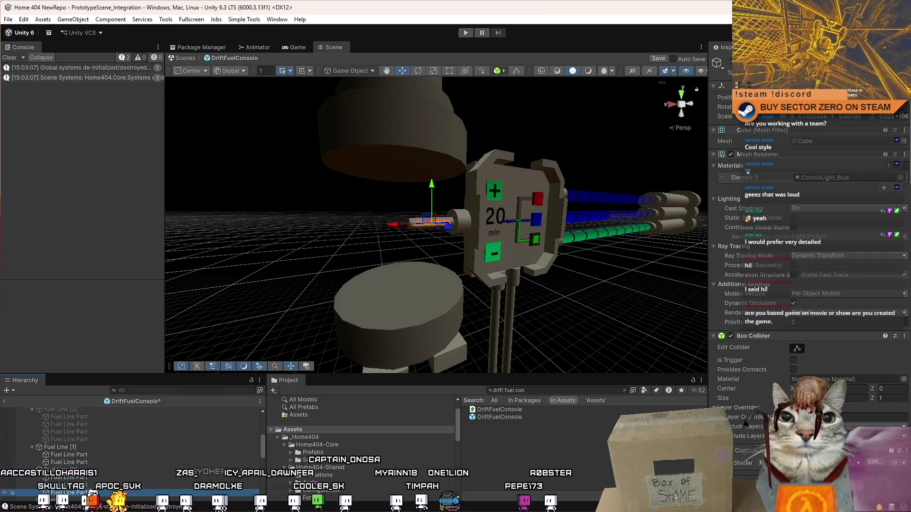
pyautogui.scroll(-2, 106, 474)
pyautogui.click(101, 470)
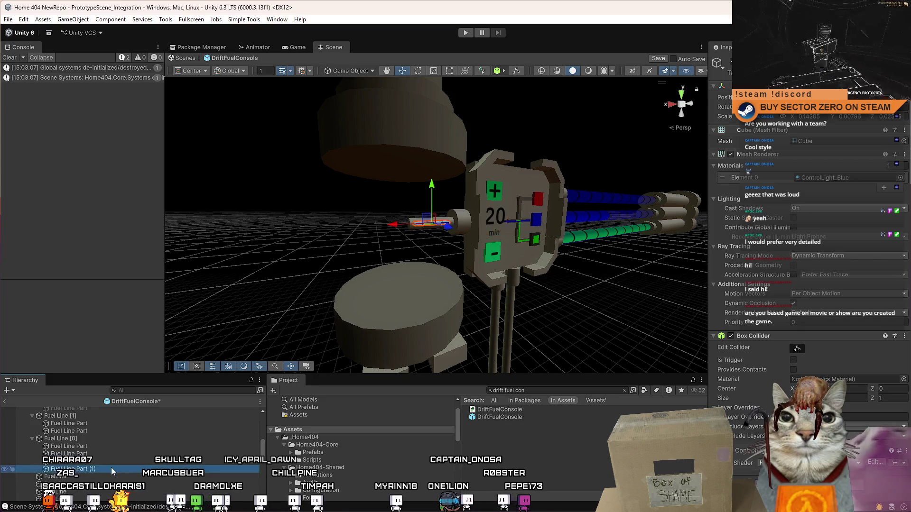
pyautogui.click(113, 462)
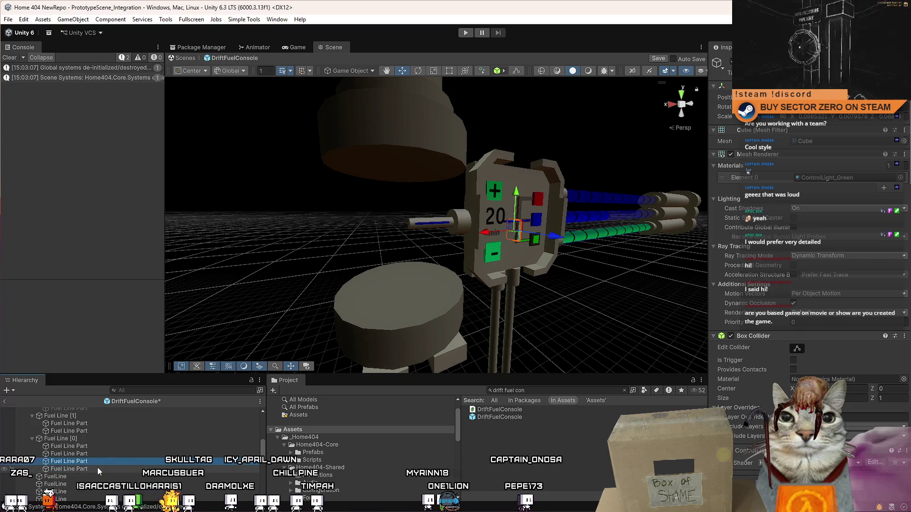
pyautogui.click(98, 469)
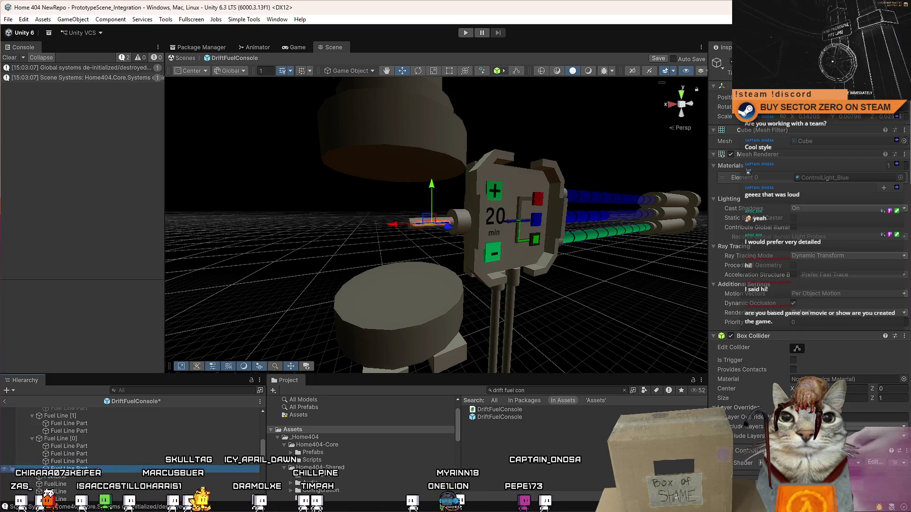
# Give the fuel-line part the ControlLight_Green material, then select and frame Fuel Line [0]
pyautogui.click(900, 177)
pyautogui.write('conmt')
pyautogui.press('BackSpace')
pyautogui.press('BackSpace')
pyautogui.write('trol ligh')
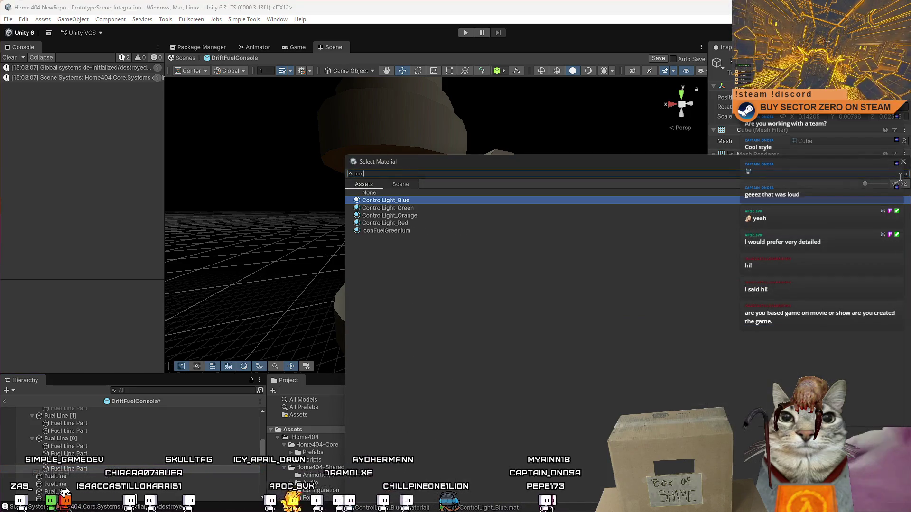
pyautogui.press('Down')
pyautogui.press('Return')
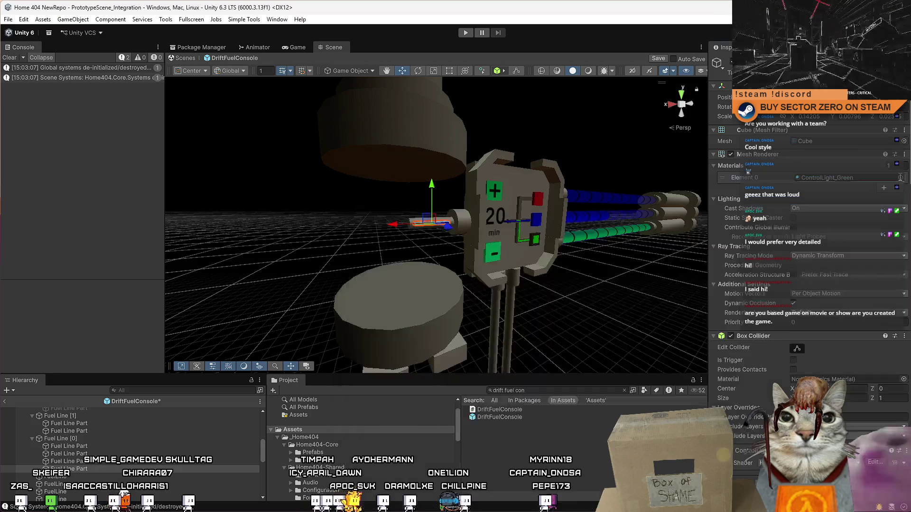
pyautogui.click(178, 438)
pyautogui.doubleClick(179, 438)
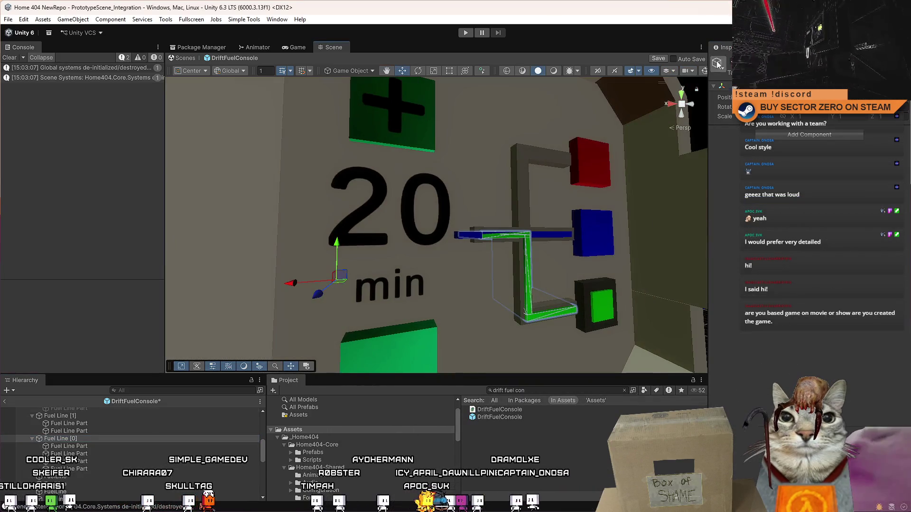
# Toggle Fuel Line [0] off and on to check the green line, then deactivate it
pyautogui.click(717, 63)
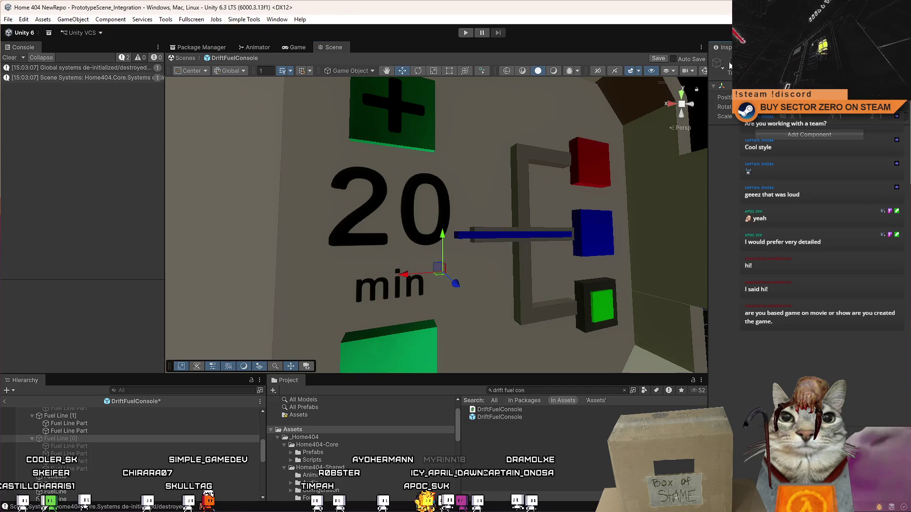
pyautogui.moveTo(502, 156)
pyautogui.mouseDown()
pyautogui.moveTo(460, 190)
pyautogui.moveTo(526, 189)
pyautogui.mouseUp()
pyautogui.scroll(3, 509, 193)
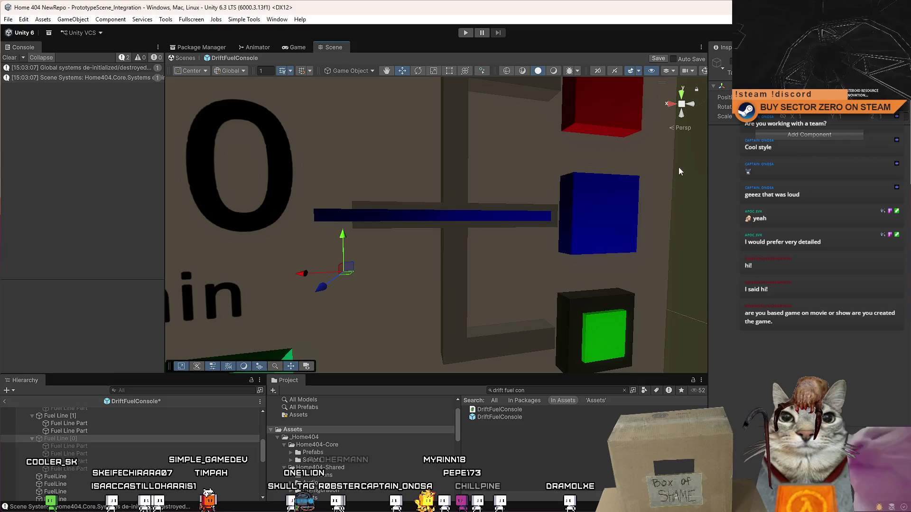
pyautogui.click(718, 63)
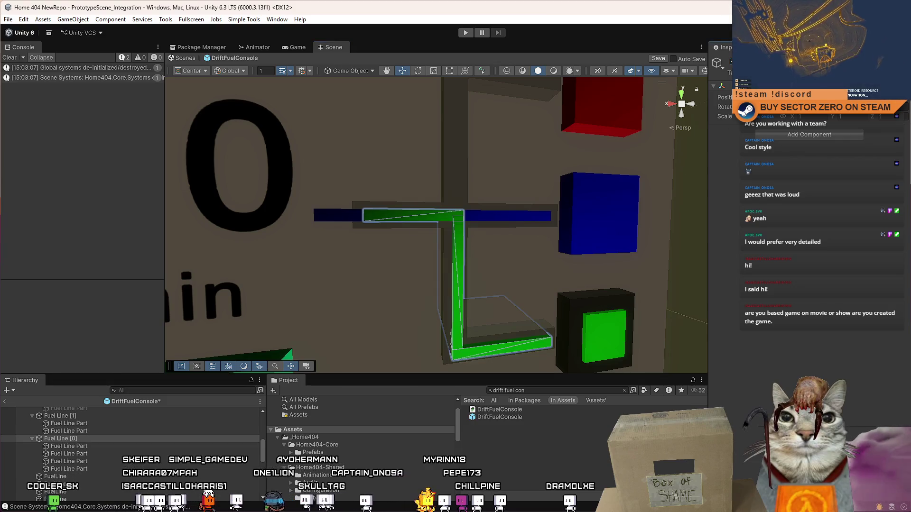
pyautogui.click(98, 446)
pyautogui.click(94, 454)
pyautogui.click(151, 439)
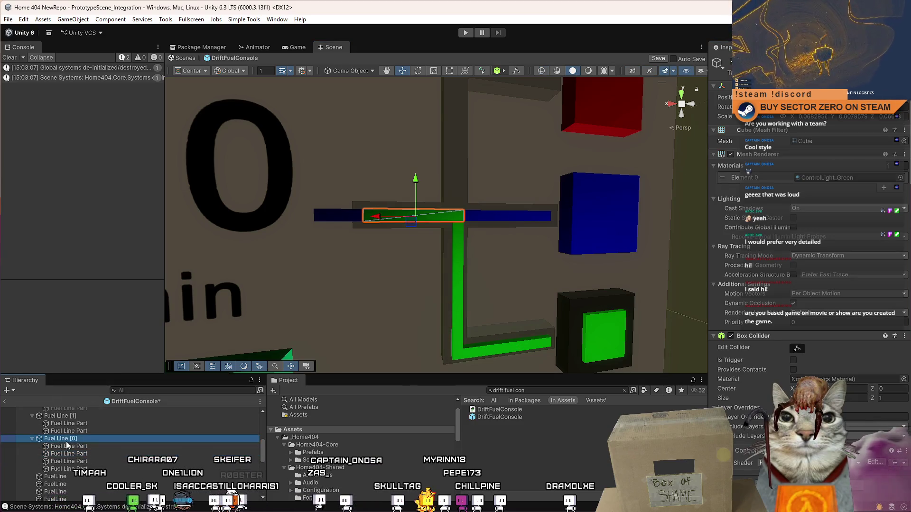
pyautogui.hotkey('alt', 'shift', 'a')
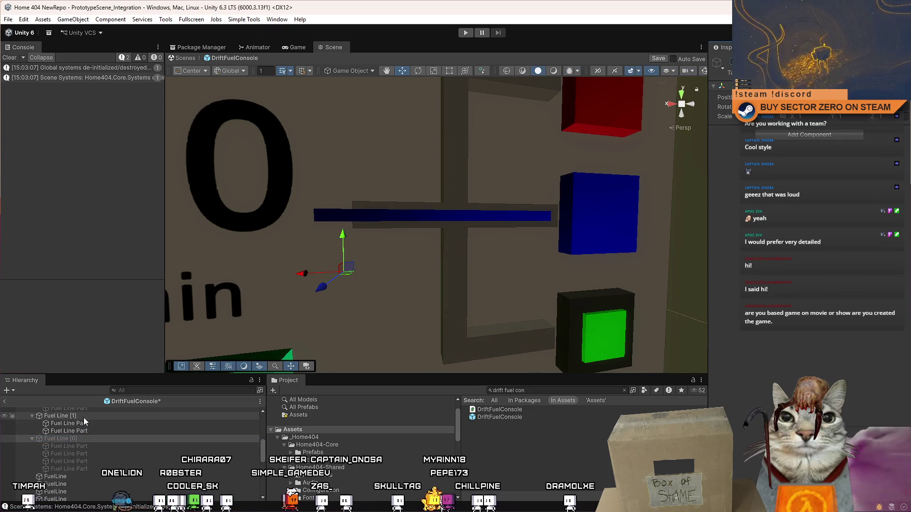
# Duplicate the blue Fuel Line Part under Fuel Line [1] and view the console front
pyautogui.click(84, 417)
pyautogui.click(93, 431)
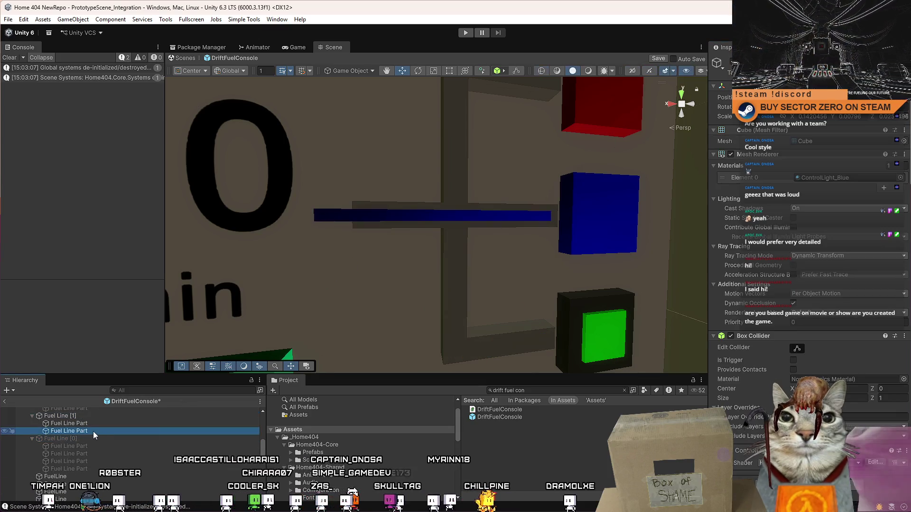
pyautogui.hotkey('ctrl', 'd')
pyautogui.click(103, 425)
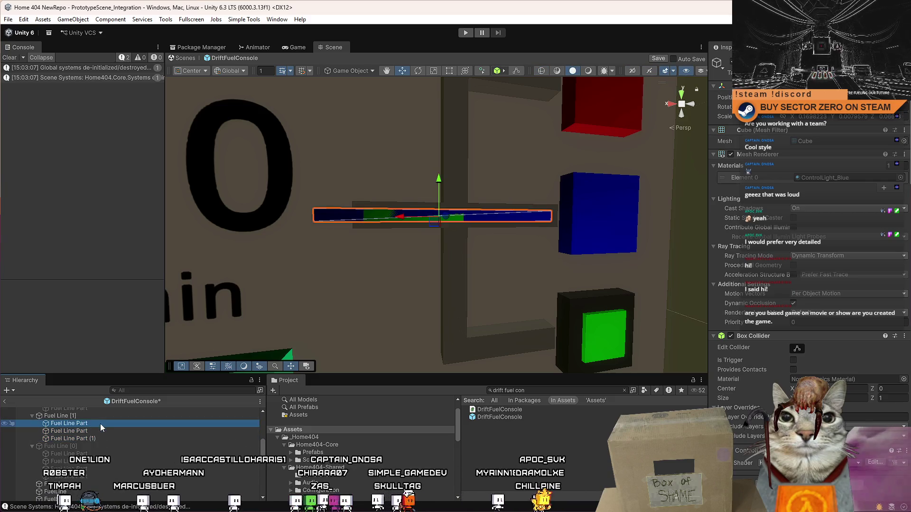
pyautogui.moveTo(457, 229)
pyautogui.mouseDown()
pyautogui.moveTo(427, 229)
pyautogui.moveTo(493, 218)
pyautogui.moveTo(433, 215)
pyautogui.moveTo(450, 227)
pyautogui.mouseUp()
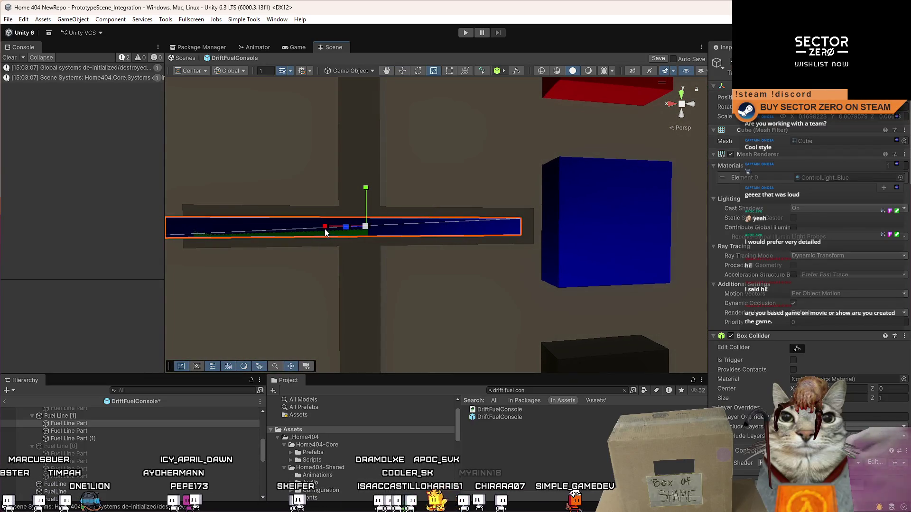
pyautogui.moveTo(326, 233); pyautogui.dragTo(341, 237)
pyautogui.scroll(5, 341, 238)
pyautogui.scroll(-4, 360, 243)
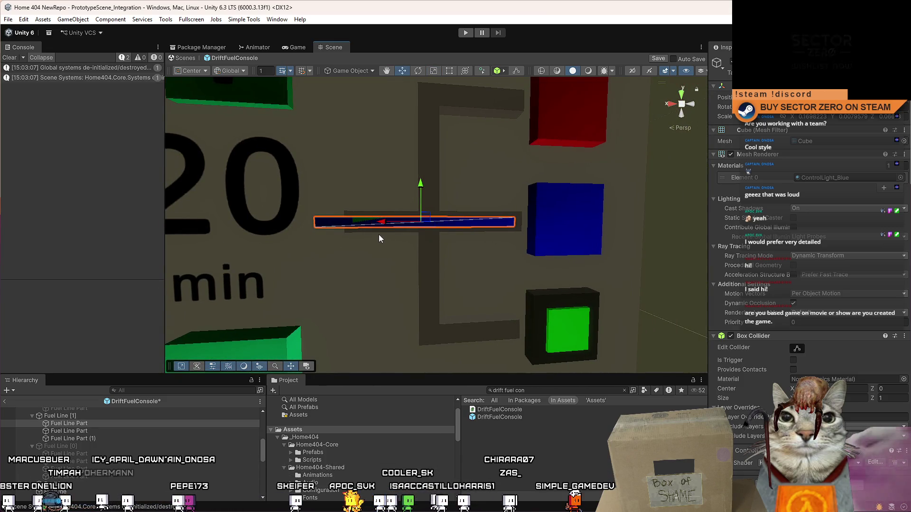
# Duplicate the blue fuel bar and move and rescale the copy to fit the channel
pyautogui.hotkey('ctrl', 'd')
pyautogui.moveTo(385, 223)
pyautogui.mouseDown()
pyautogui.moveTo(138, 249)
pyautogui.moveTo(258, 245)
pyautogui.mouseUp()
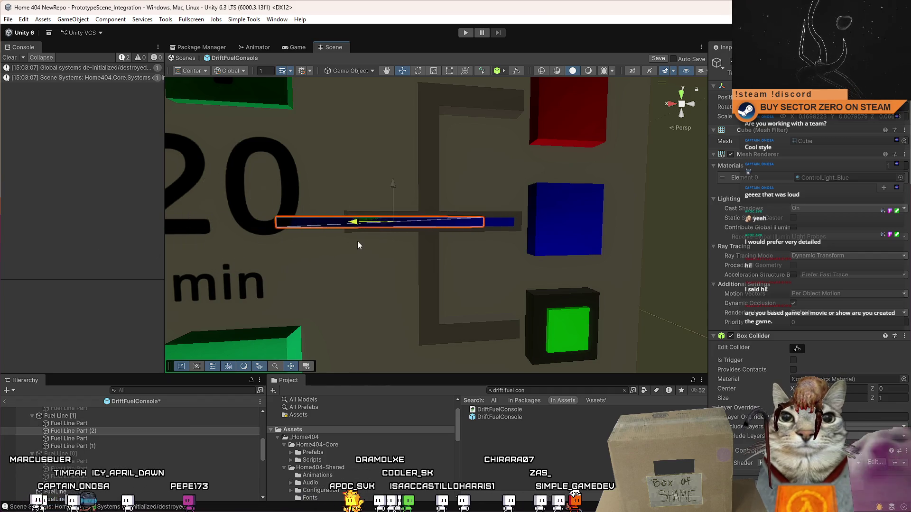
pyautogui.moveTo(387, 240)
pyautogui.mouseDown()
pyautogui.moveTo(400, 240)
pyautogui.moveTo(400, 223)
pyautogui.moveTo(334, 223)
pyautogui.moveTo(322, 237)
pyautogui.mouseUp()
pyautogui.press('r')
pyautogui.press('w')
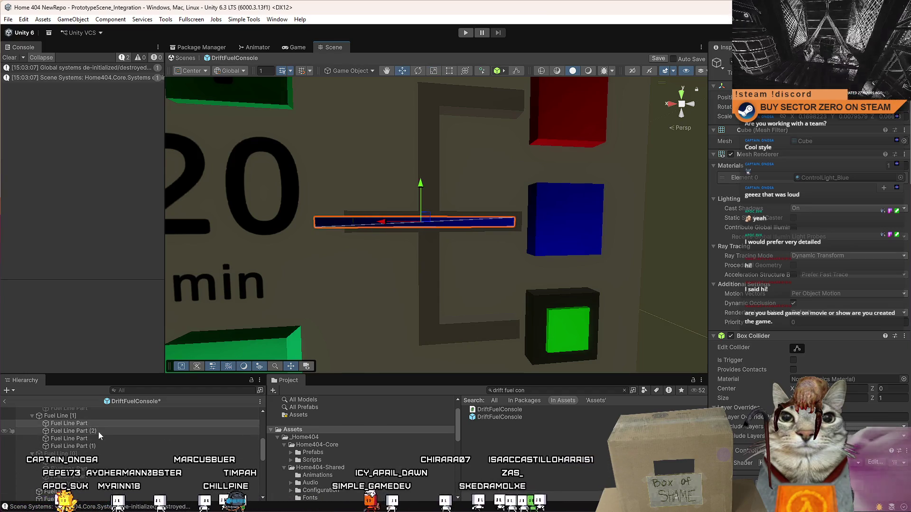
# Delete the original wide fuel bar and Fuel Line Part (1), keeping Fuel Line Part (2)
pyautogui.press('Delete')
pyautogui.click(114, 422)
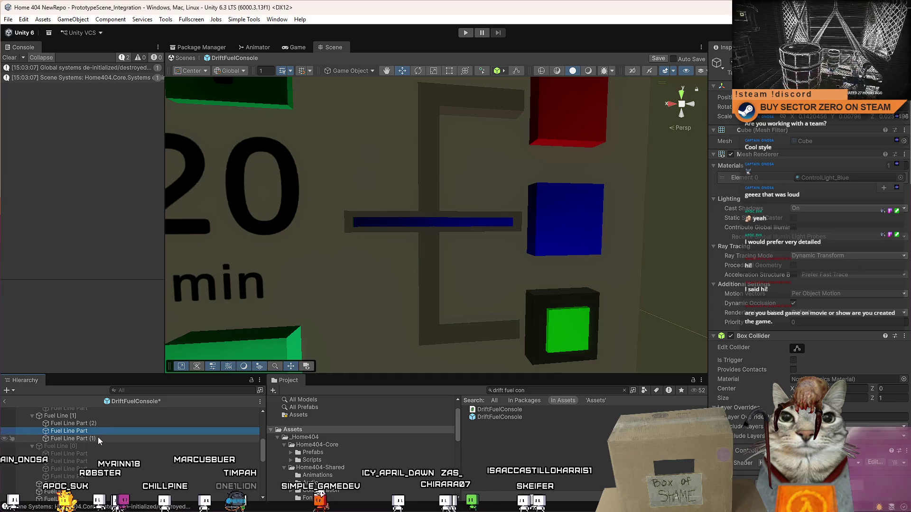
pyautogui.click(97, 437)
pyautogui.press('Delete')
pyautogui.click(107, 424)
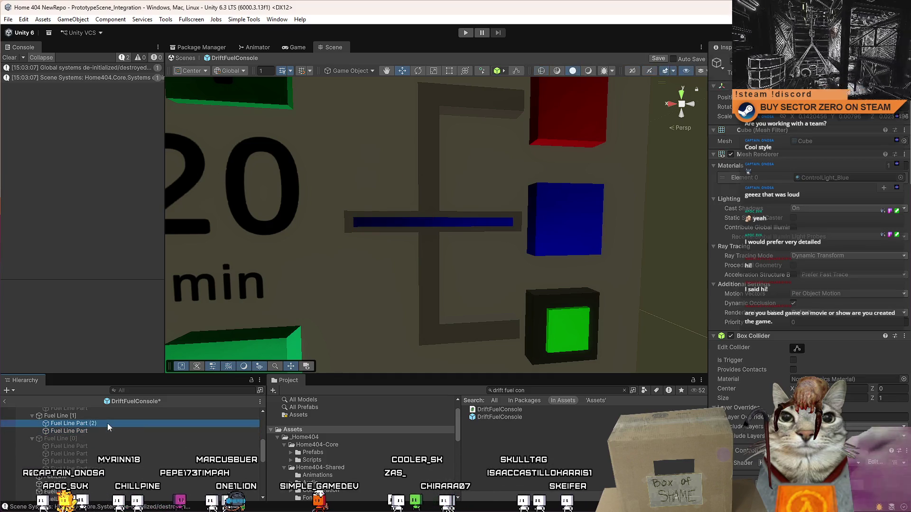
pyautogui.scroll(-5, 380, 261)
pyautogui.moveTo(393, 284); pyautogui.dragTo(370, 308)
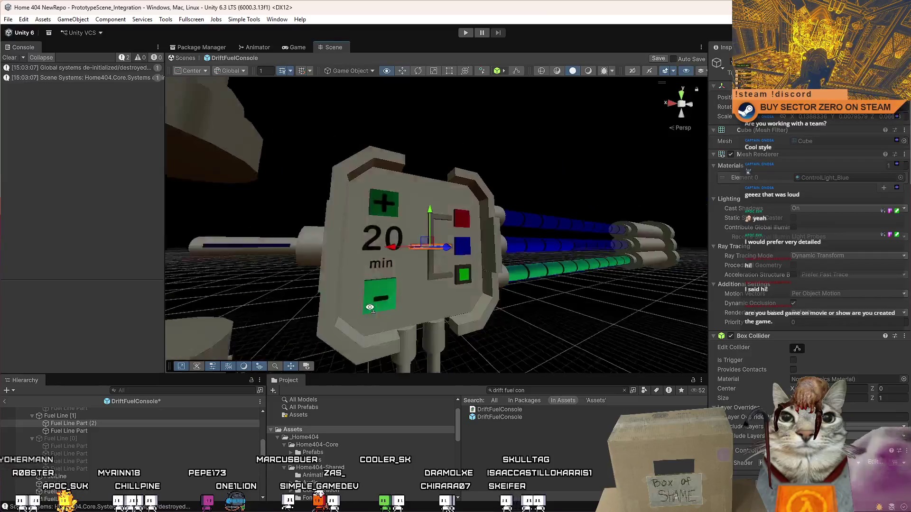
# Select the grey fuel-line bar beside the blue cube, leaving its name unchanged
pyautogui.scroll(5, 369, 307)
pyautogui.click(110, 432)
pyautogui.click(110, 430)
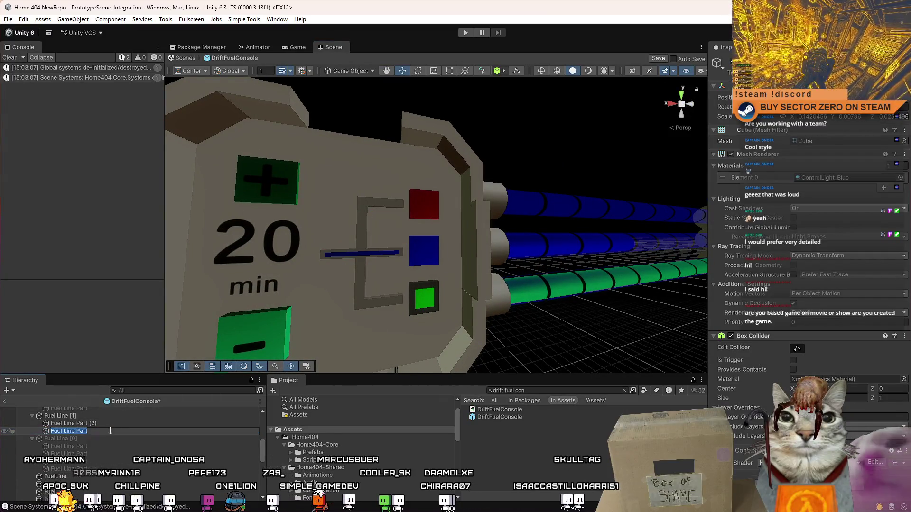
pyautogui.press('Escape')
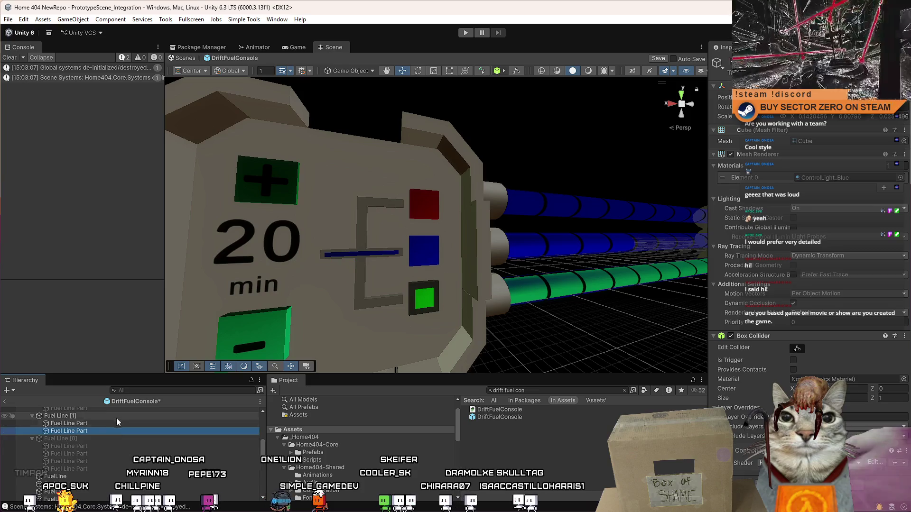
pyautogui.click(557, 325)
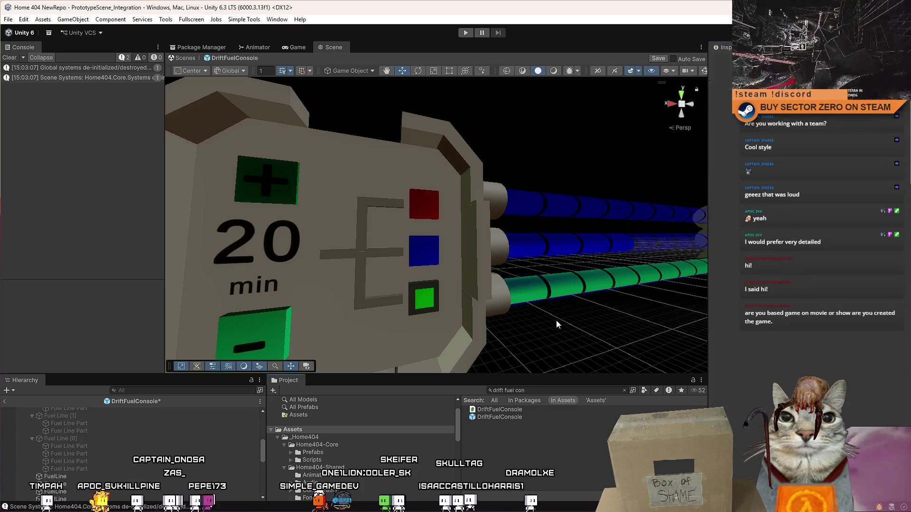
pyautogui.moveTo(557, 324)
pyautogui.mouseDown()
pyautogui.moveTo(490, 291)
pyautogui.moveTo(531, 233)
pyautogui.moveTo(482, 246)
pyautogui.moveTo(434, 240)
pyautogui.moveTo(377, 206)
pyautogui.moveTo(458, 224)
pyautogui.moveTo(460, 193)
pyautogui.moveTo(496, 183)
pyautogui.mouseUp()
pyautogui.click(434, 226)
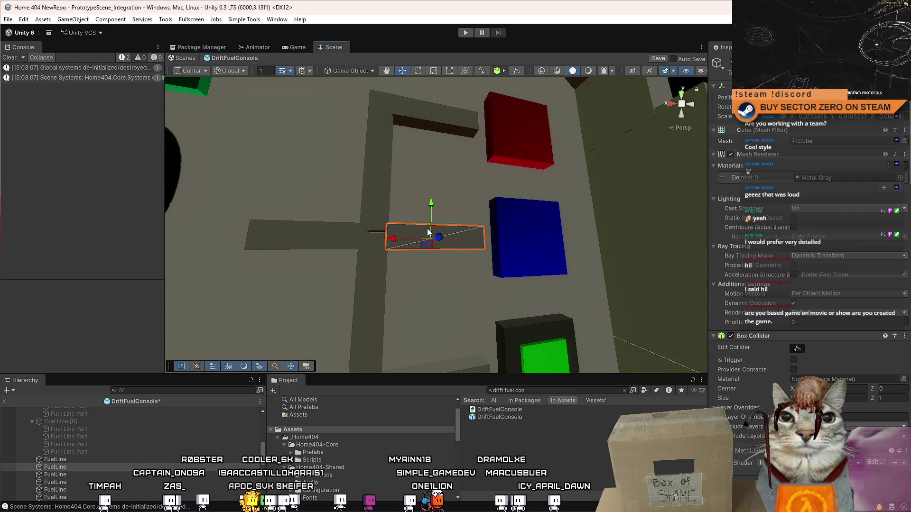
pyautogui.moveTo(522, 237); pyautogui.dragTo(536, 238)
# Duplicate the grey bar, widen it leftward and slide it against the blue cube
pyautogui.hotkey('ctrl', 'd')
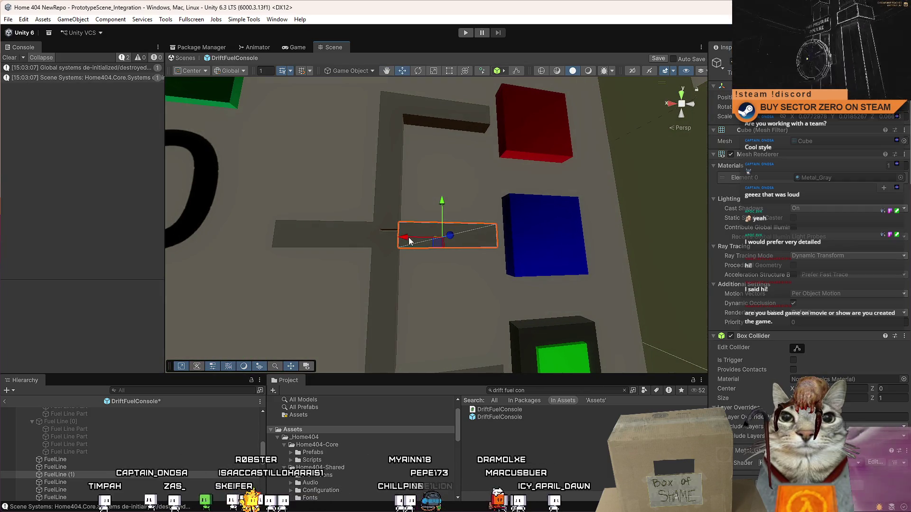
pyautogui.press('r')
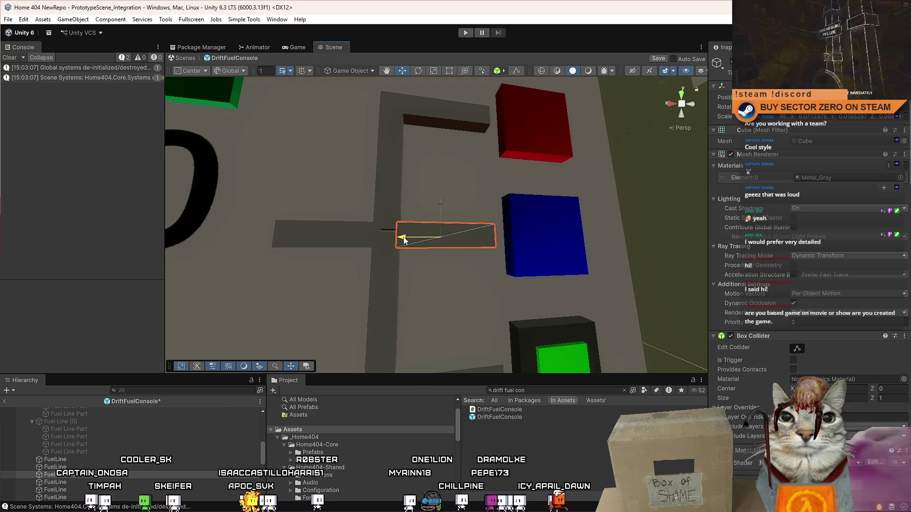
pyautogui.moveTo(406, 240); pyautogui.dragTo(388, 242)
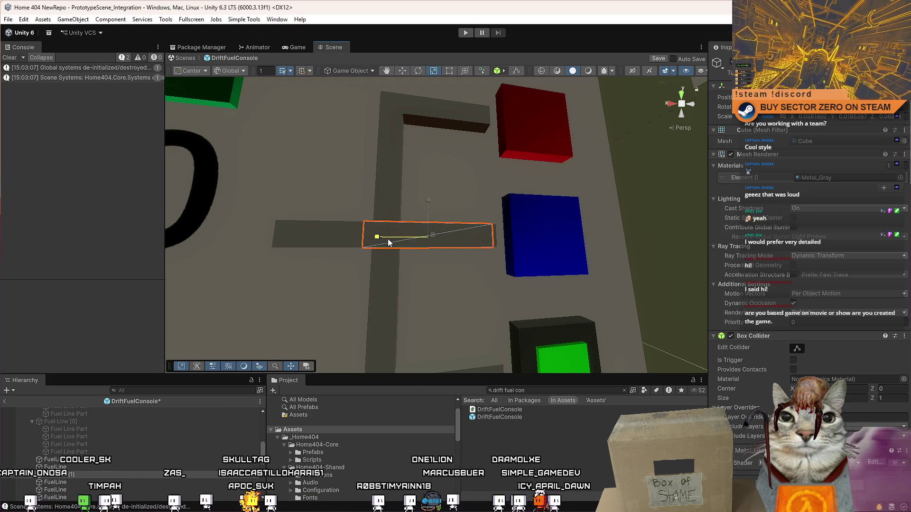
pyautogui.press('w')
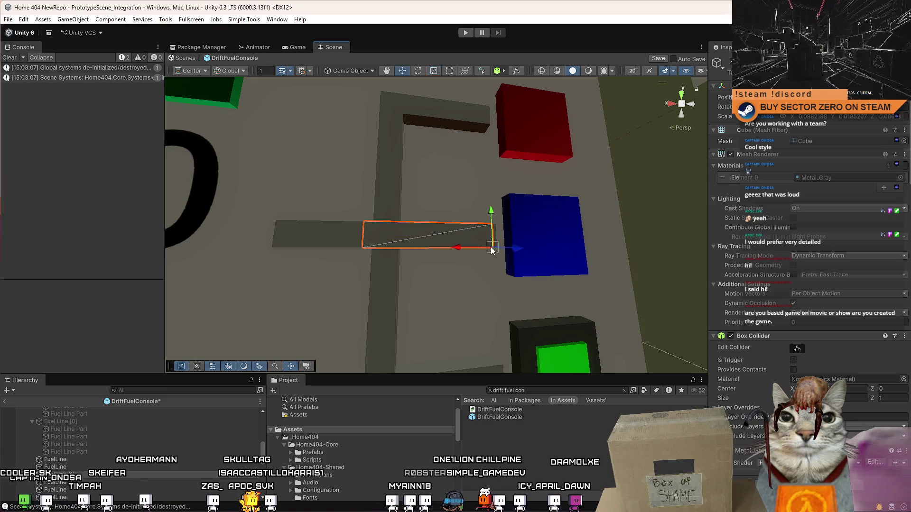
pyautogui.moveTo(491, 247); pyautogui.dragTo(496, 248)
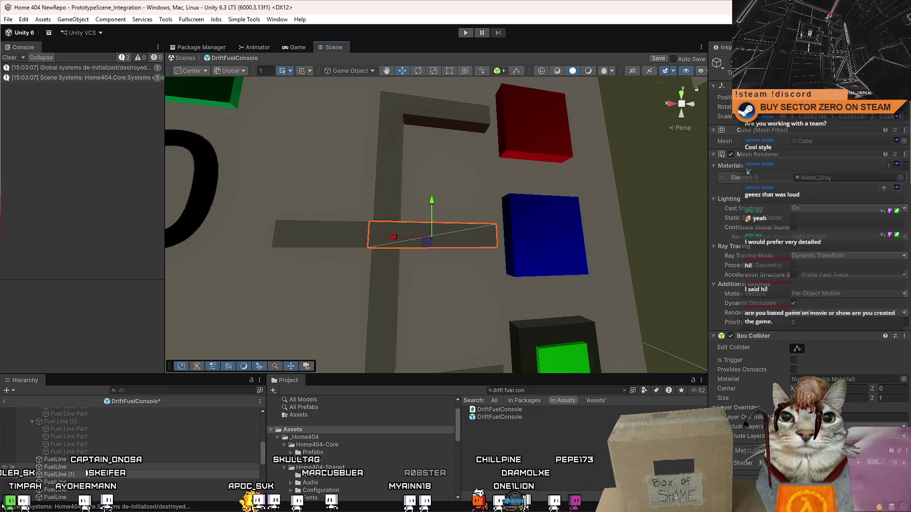
pyautogui.hotkey('ctrl', 'z')
pyautogui.click(98, 475)
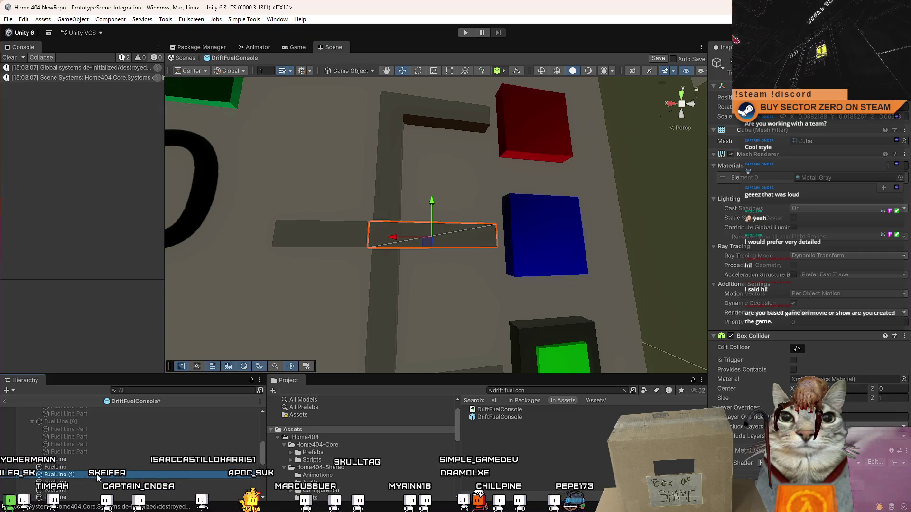
# Rename the Cube inside the green Button_SelectResource to Button_Color
pyautogui.click(510, 302)
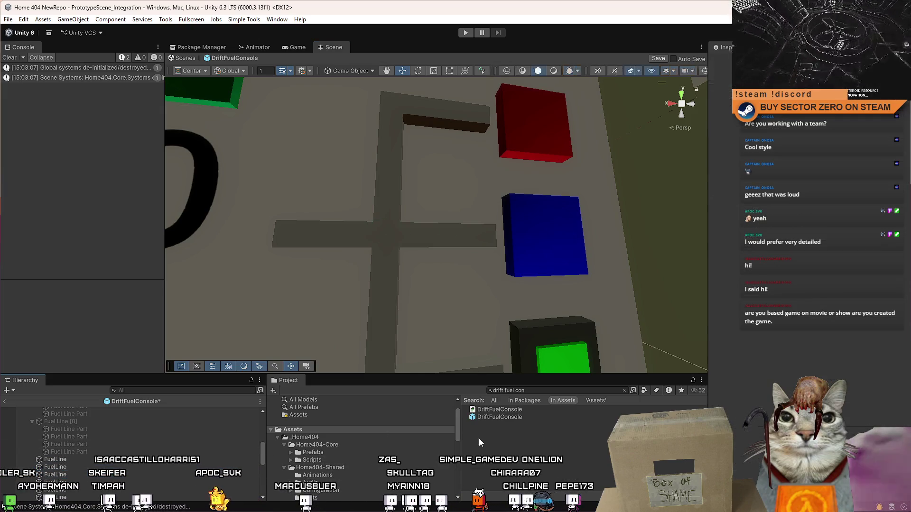
pyautogui.scroll(-5, 510, 303)
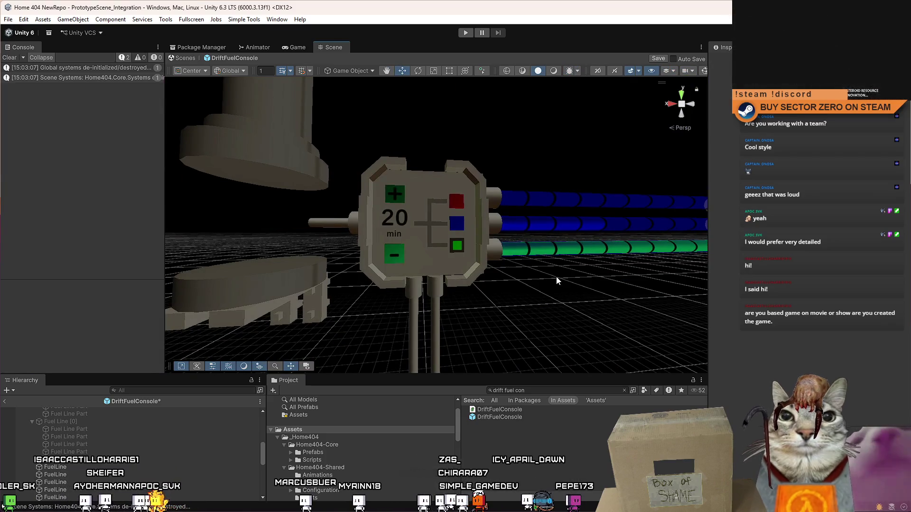
pyautogui.moveTo(556, 280)
pyautogui.mouseDown()
pyautogui.moveTo(549, 309)
pyautogui.moveTo(584, 346)
pyautogui.moveTo(557, 268)
pyautogui.mouseUp()
pyautogui.scroll(-6, 558, 268)
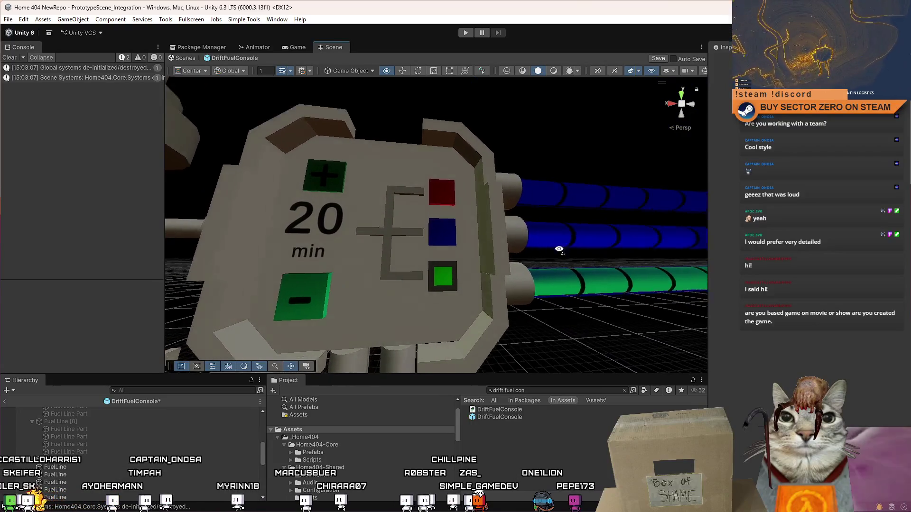
pyautogui.scroll(8, 558, 266)
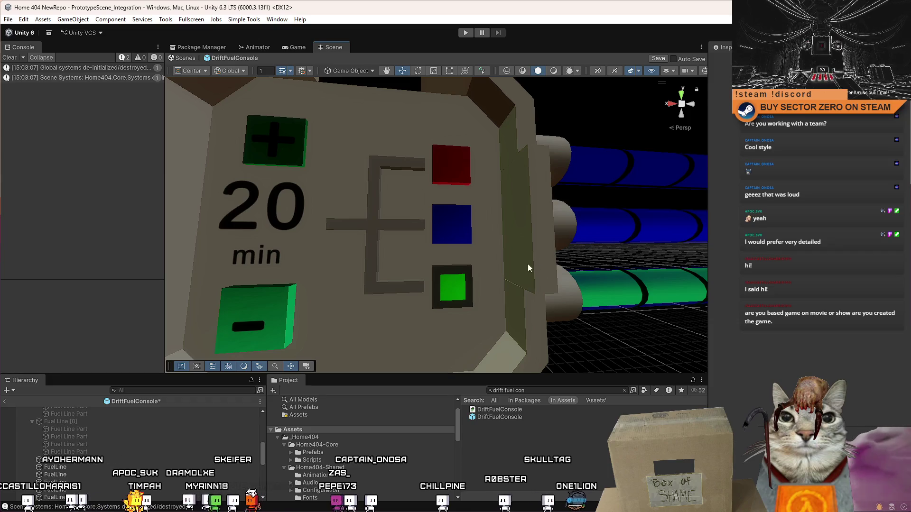
pyautogui.click(452, 287)
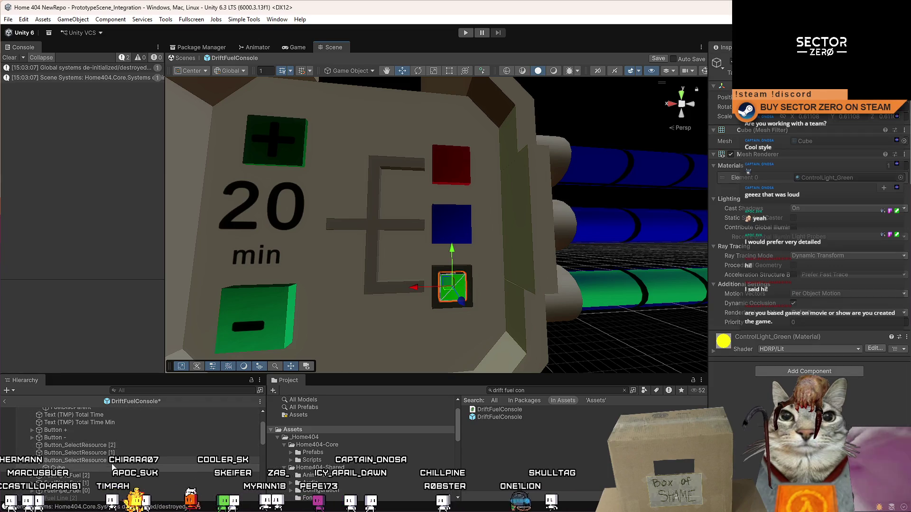
pyautogui.click(140, 463)
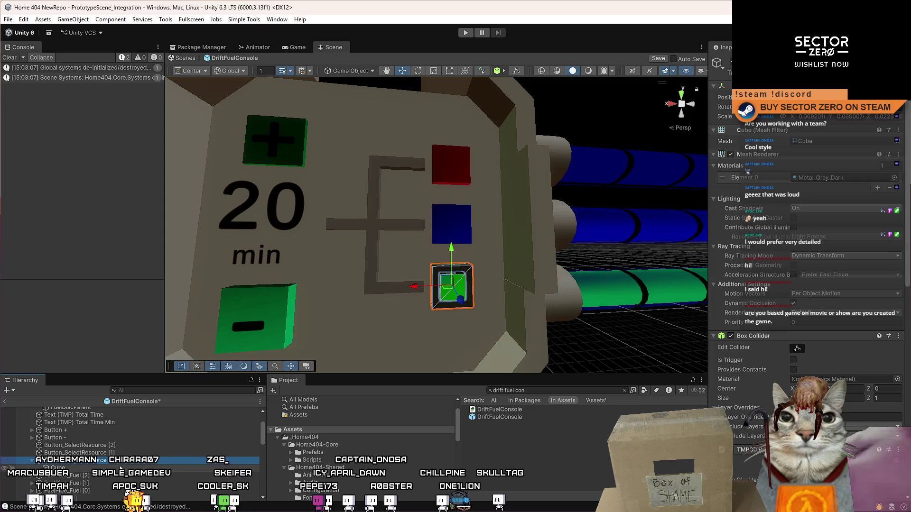
pyautogui.click(134, 468)
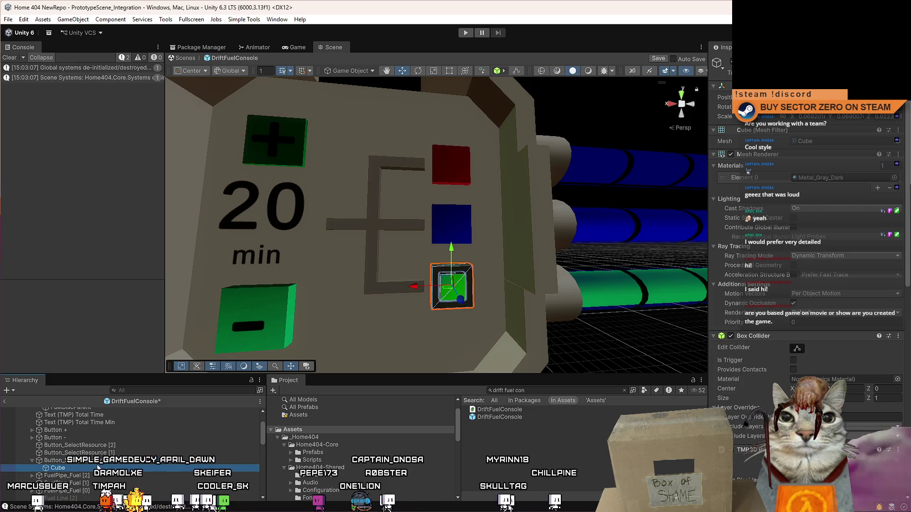
pyautogui.press('F2')
pyautogui.write('Button_C')
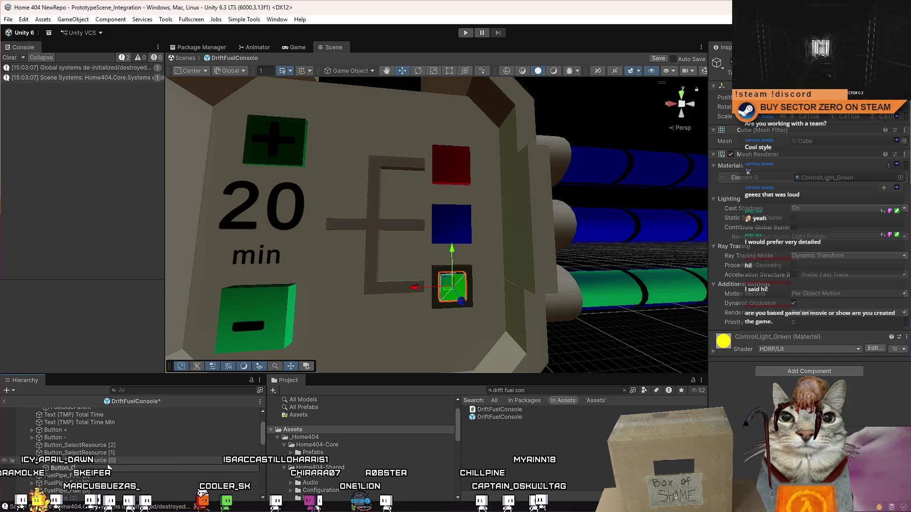
pyautogui.write('olor')
pyautogui.press('Return')
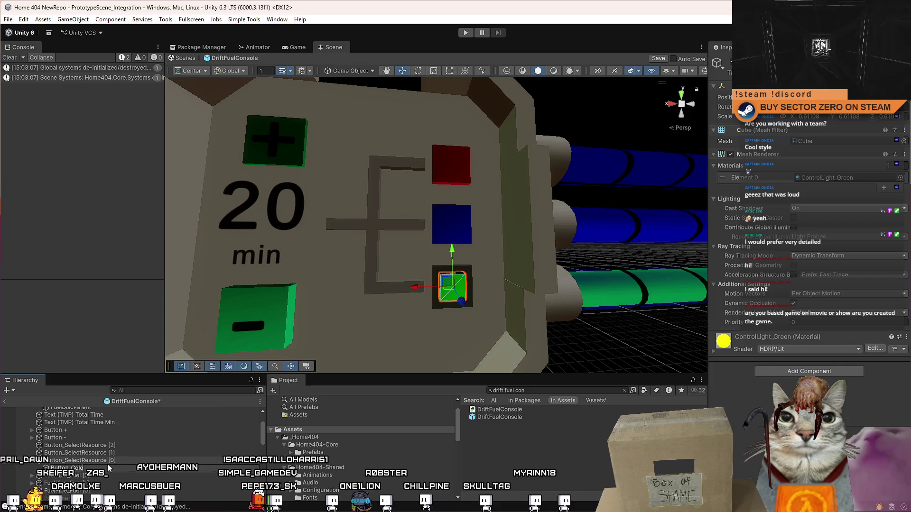
# Duplicate Button_SelectResource [0] and select the blue fuel button
pyautogui.click(108, 462)
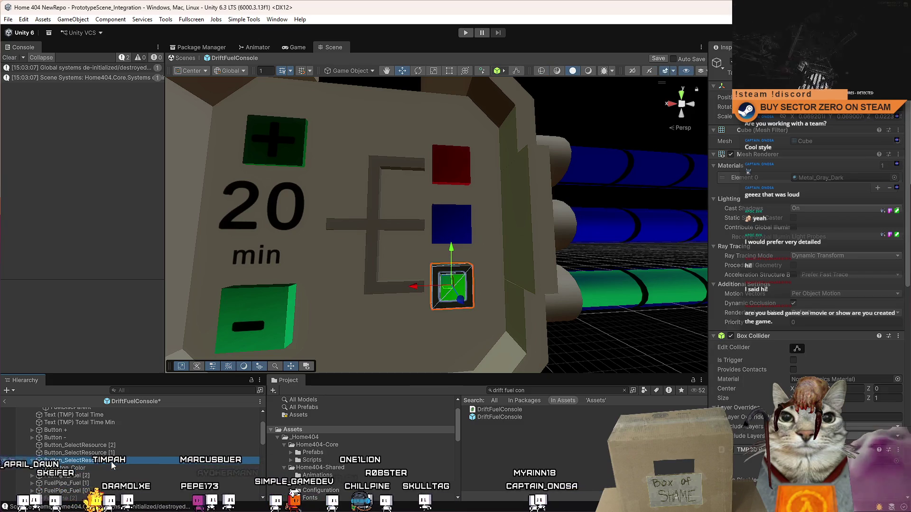
pyautogui.scroll(-10, 904, 237)
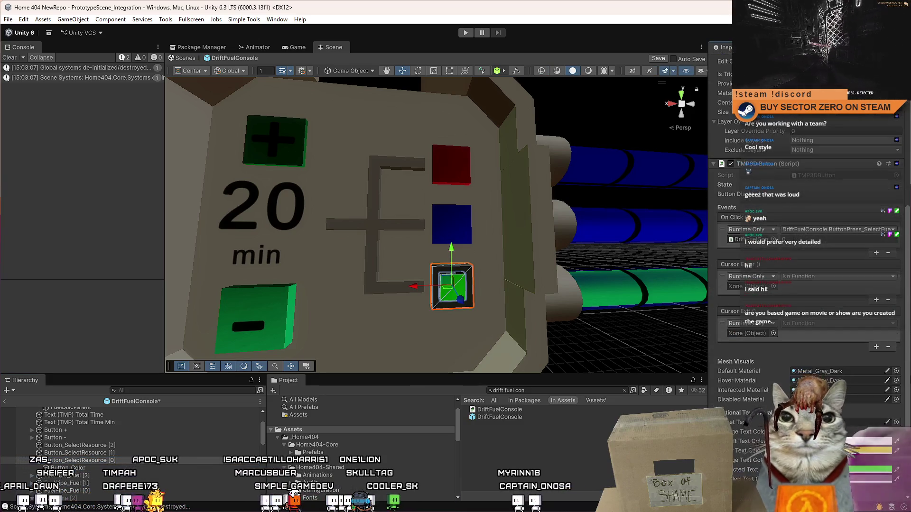
pyautogui.scroll(-3, 807, 237)
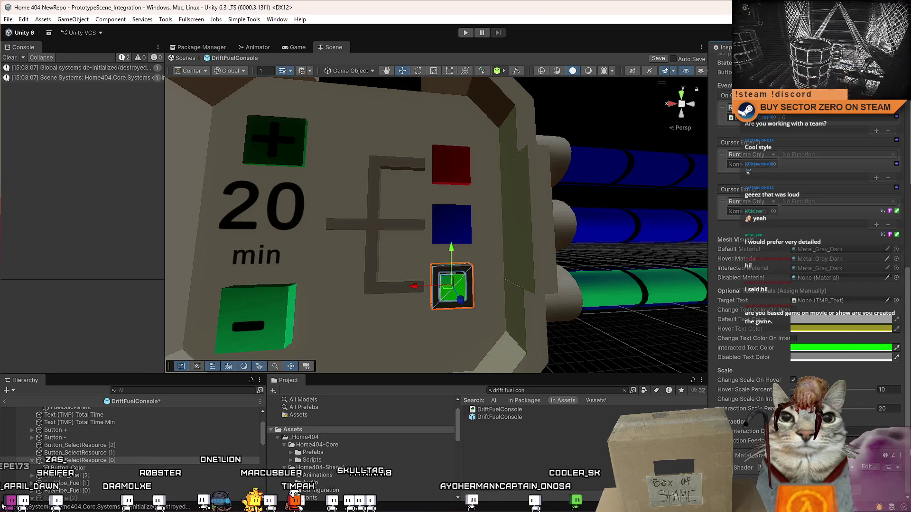
pyautogui.scroll(5, 806, 284)
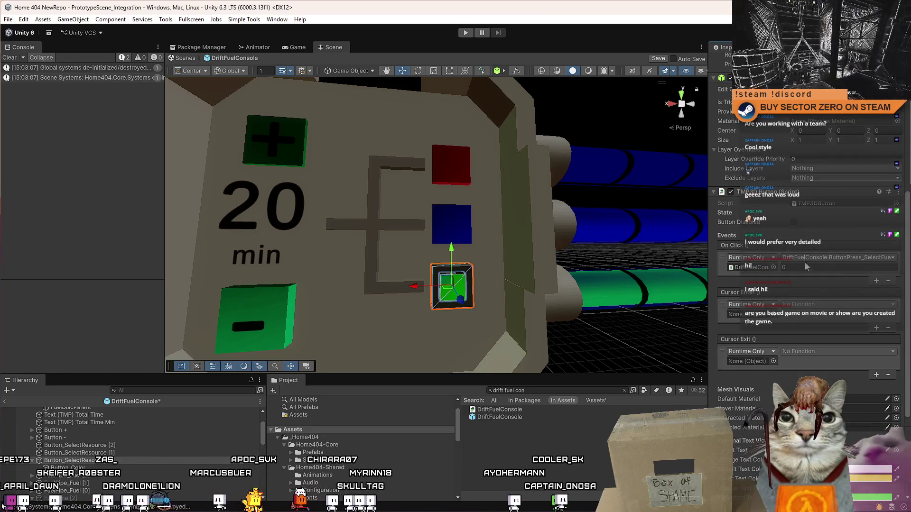
pyautogui.click(121, 460)
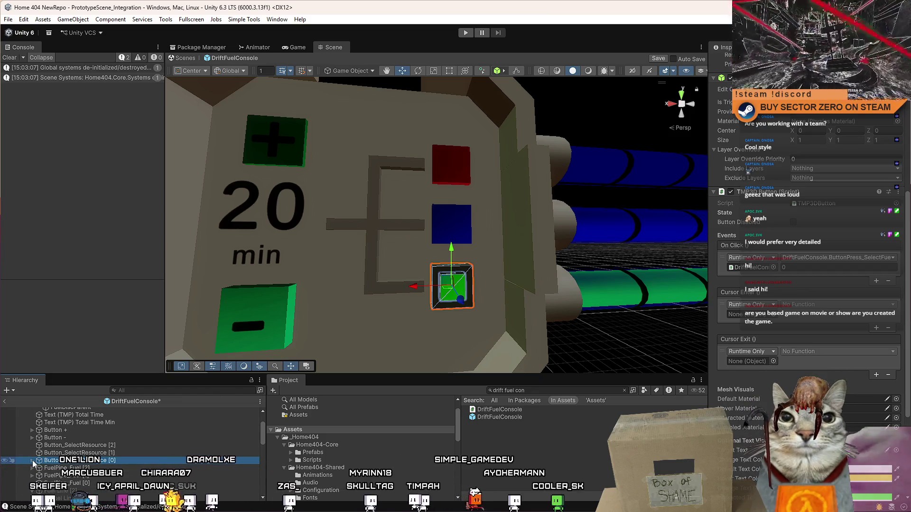
pyautogui.hotkey('ctrl', 'd')
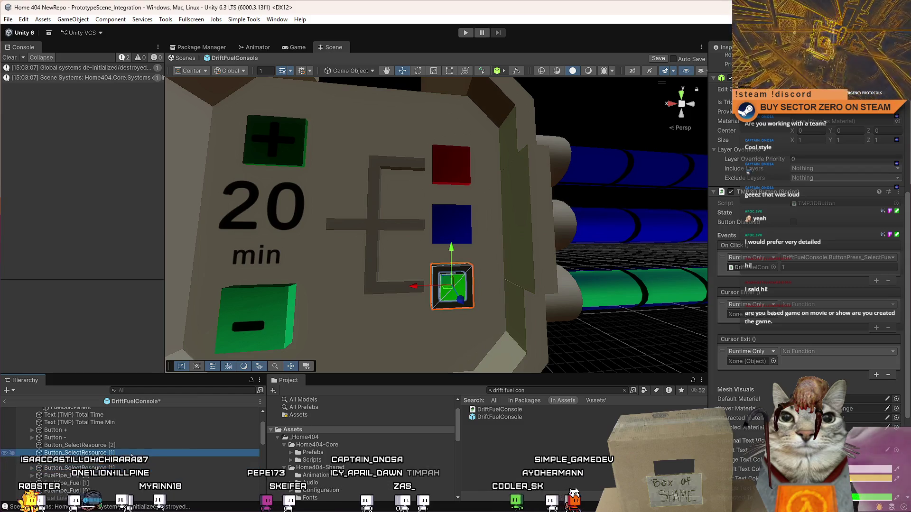
pyautogui.click(451, 224)
pyautogui.moveTo(907, 201); pyautogui.dragTo(907, 85)
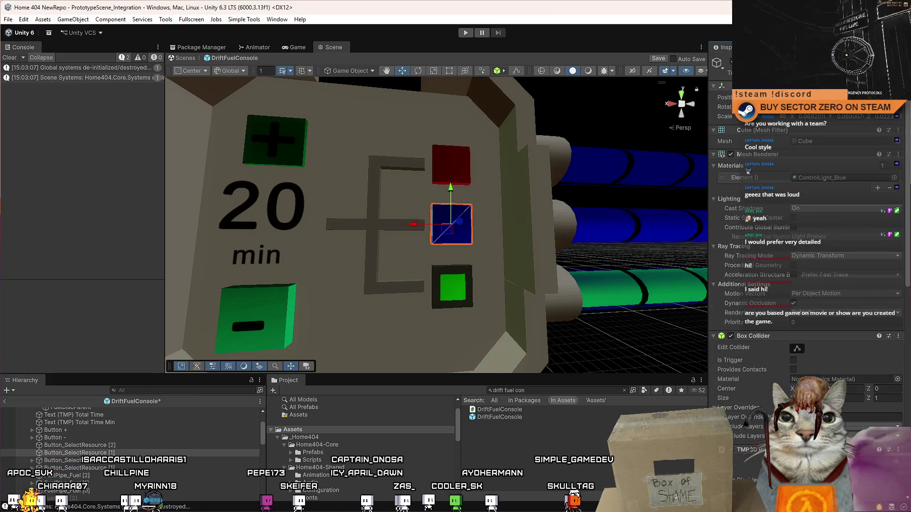
# Move the duplicated button into the blue button's slot by copying its world transform
pyautogui.rightClick(764, 98)
pyautogui.press('Escape')
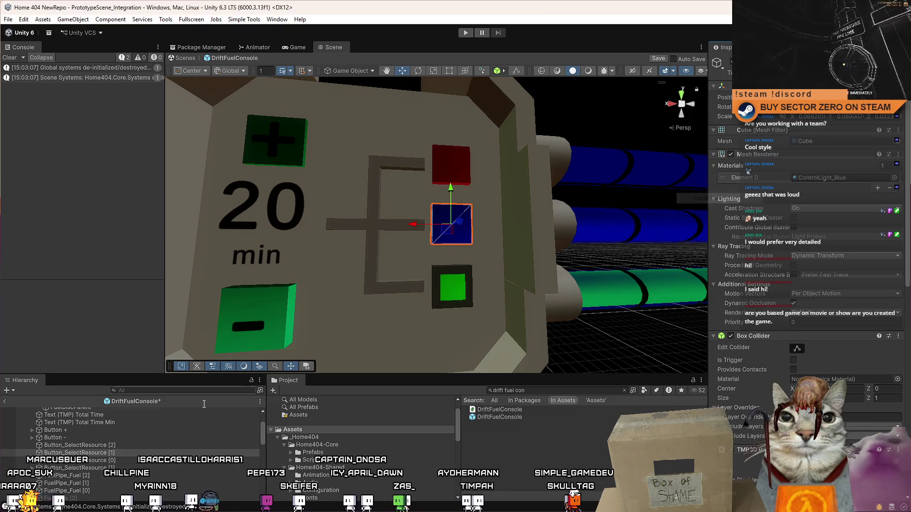
pyautogui.click(119, 453)
pyautogui.hotkey('ctrl', 'z')
pyautogui.hotkey('ctrl', 'z')
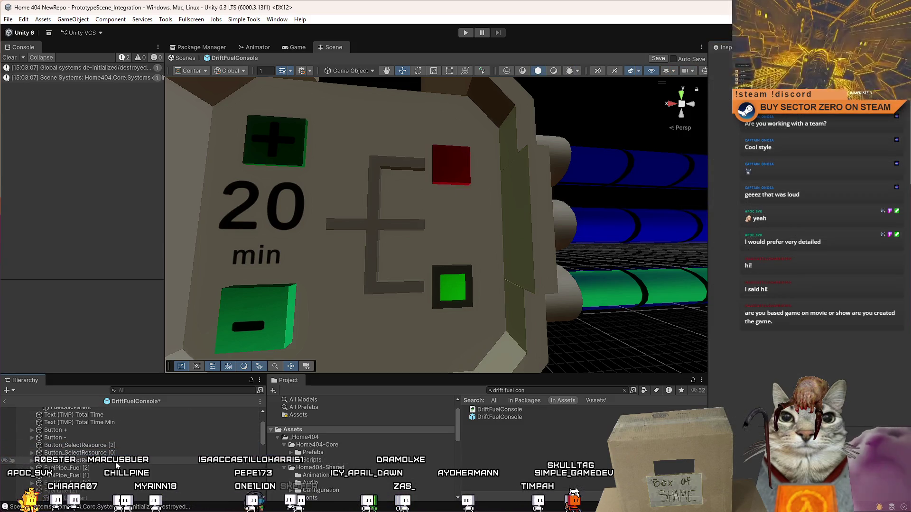
pyautogui.rightClick(754, 86)
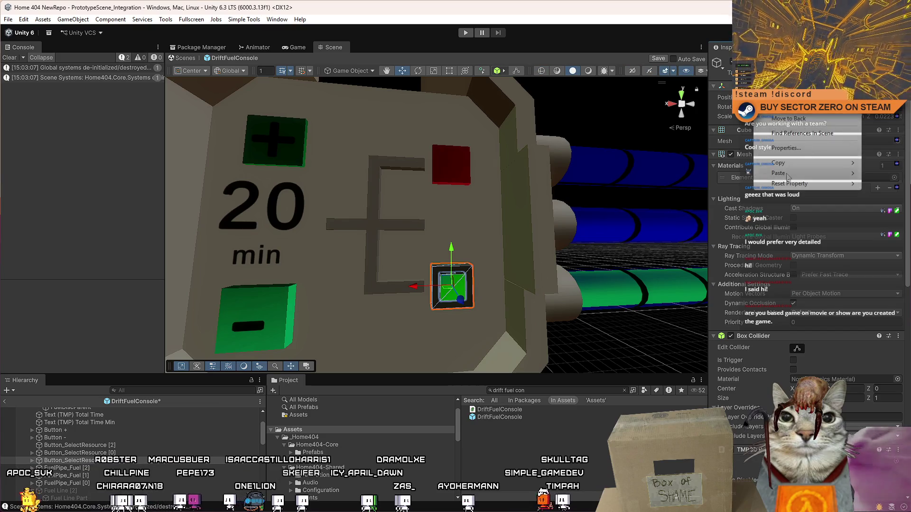
pyautogui.moveTo(778, 162)
pyautogui.click(712, 212)
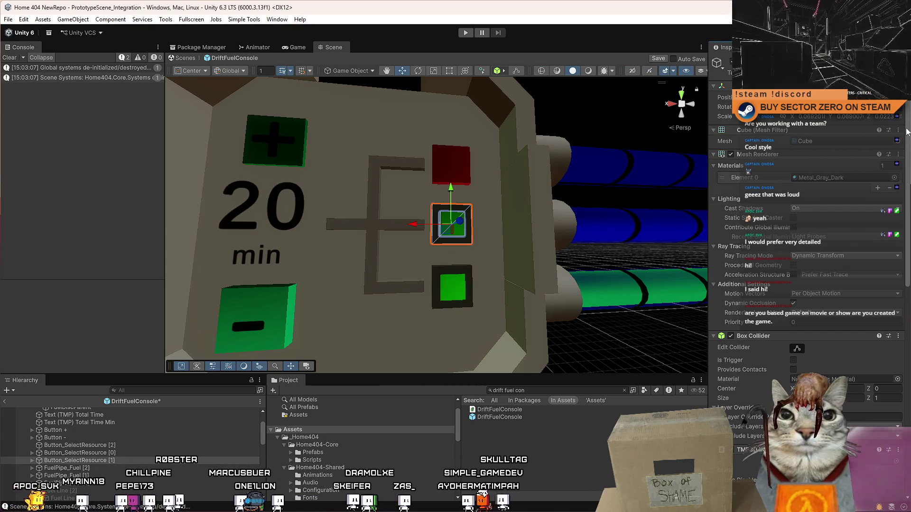
# Give the duplicate's Button_Color the ControlLight_Blue material
pyautogui.scroll(-8, 806, 237)
pyautogui.scroll(-3, 807, 285)
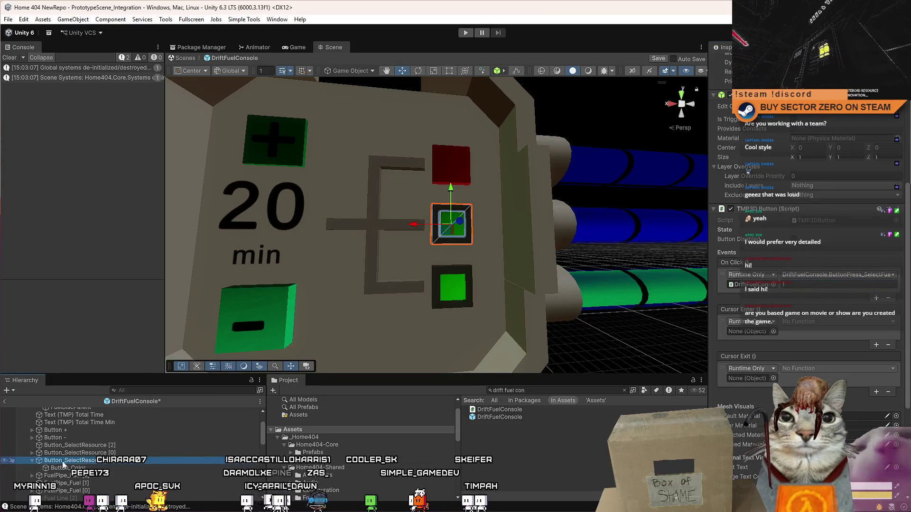
pyautogui.click(63, 465)
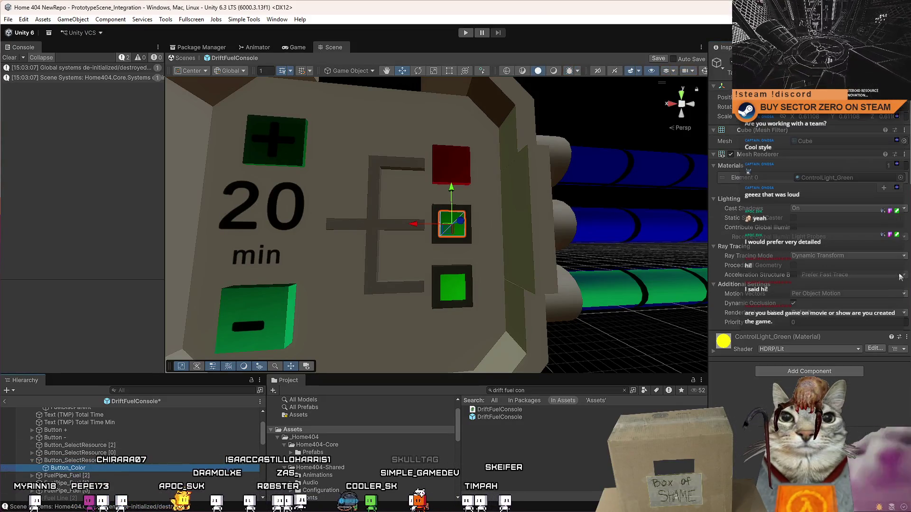
pyautogui.click(901, 178)
pyautogui.doubleClick(418, 329)
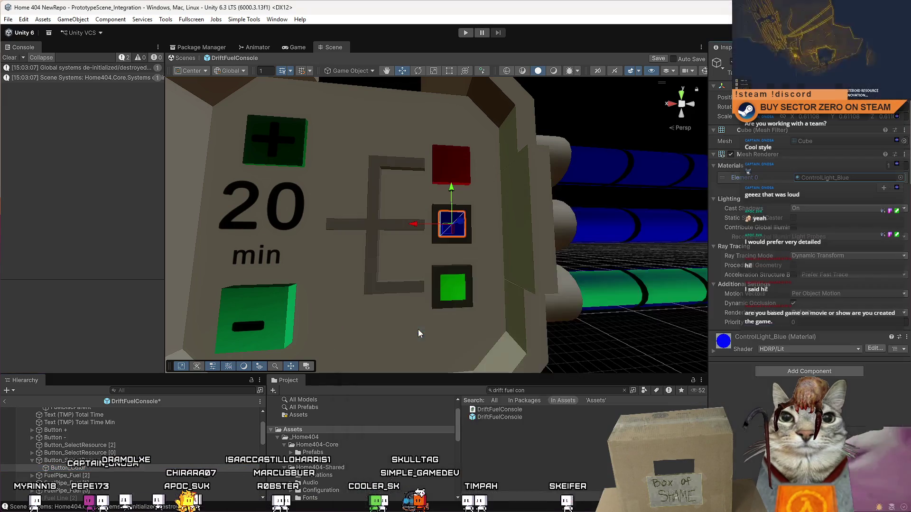
# Reorder the buttons, duplicate Button_SelectResource [1] and name the copy Button_SelectResource [2]
pyautogui.click(99, 463)
pyautogui.moveTo(98, 463); pyautogui.dragTo(126, 452)
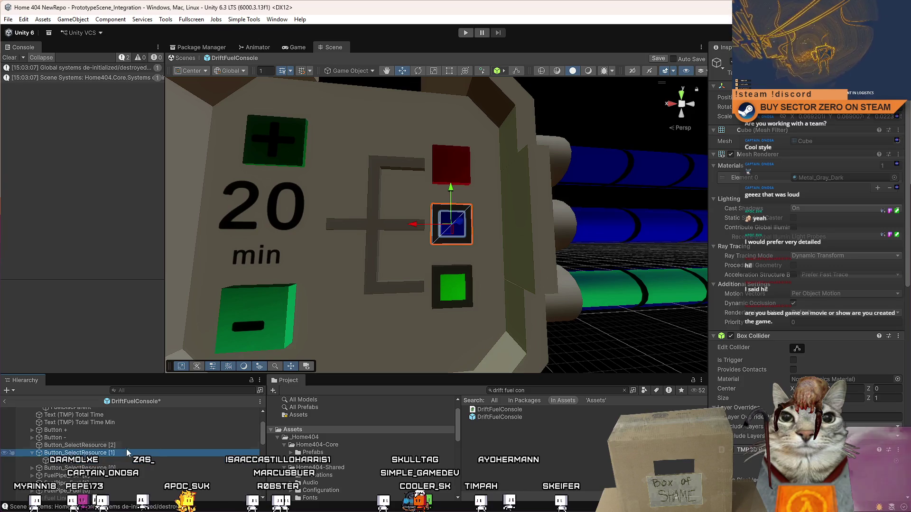
pyautogui.hotkey('ctrl', 'd')
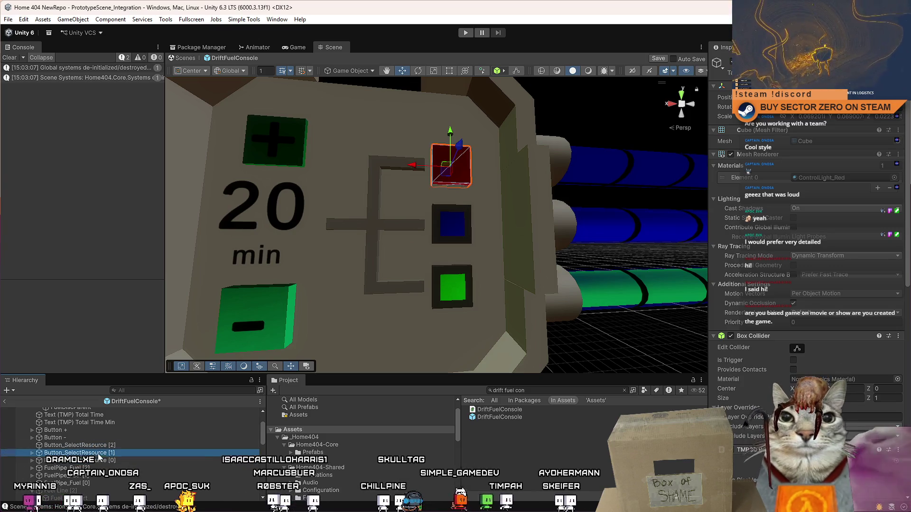
pyautogui.moveTo(123, 464); pyautogui.dragTo(130, 454)
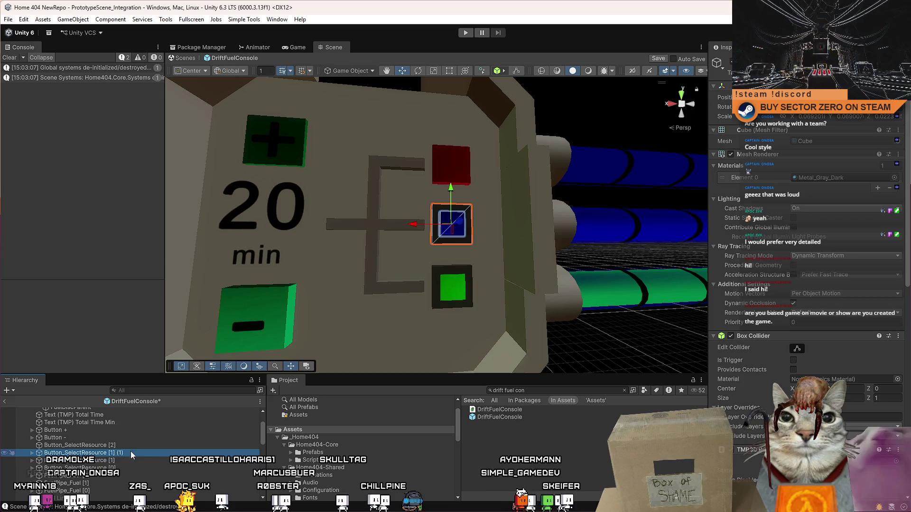
pyautogui.click(115, 454)
pyautogui.click(113, 455)
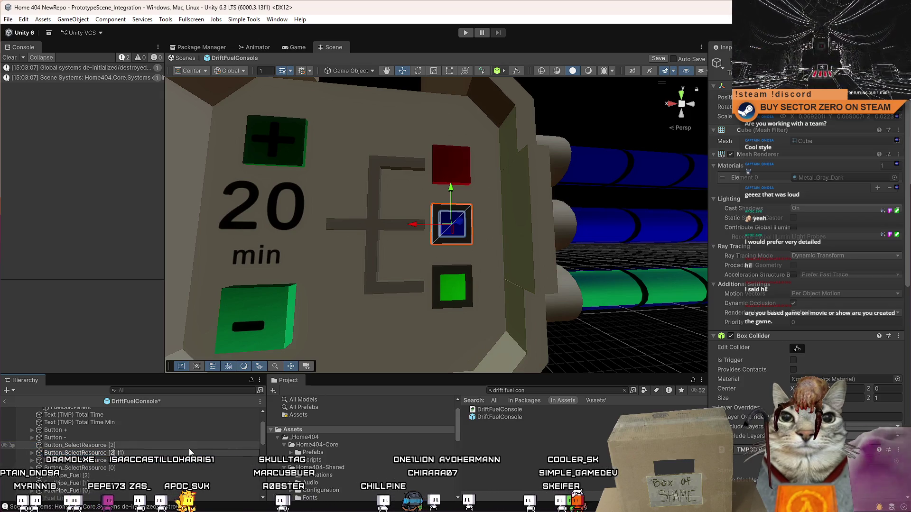
pyautogui.press('BackSpace')
pyautogui.press('BackSpace')
pyautogui.press('BackSpace')
pyautogui.press('Return')
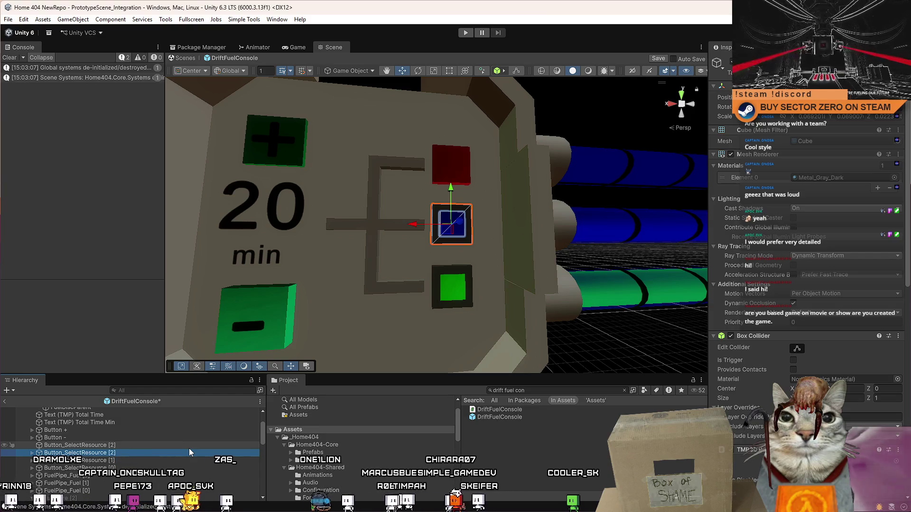
# Move Button_SelectResource [2] into the red button's slot by pasting its world transform
pyautogui.click(189, 448)
pyautogui.click(451, 166)
pyautogui.rightClick(758, 97)
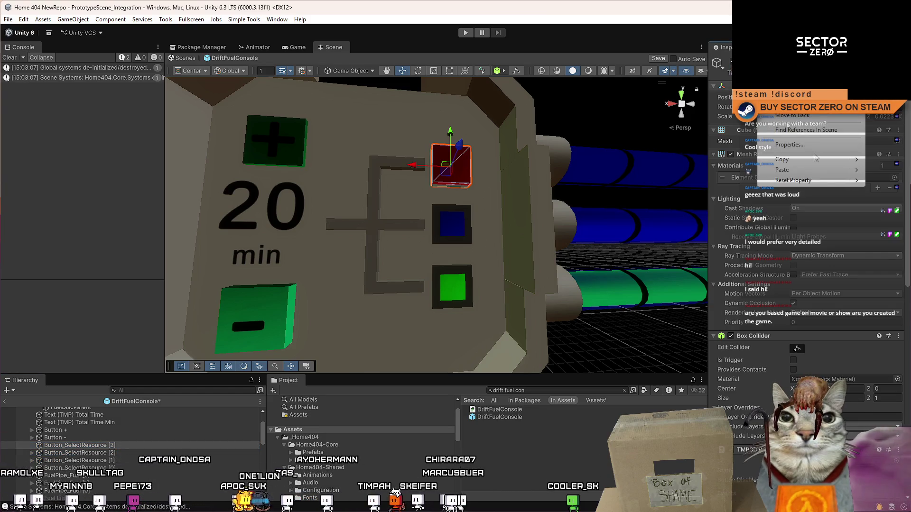
pyautogui.moveTo(809, 163)
pyautogui.click(698, 159)
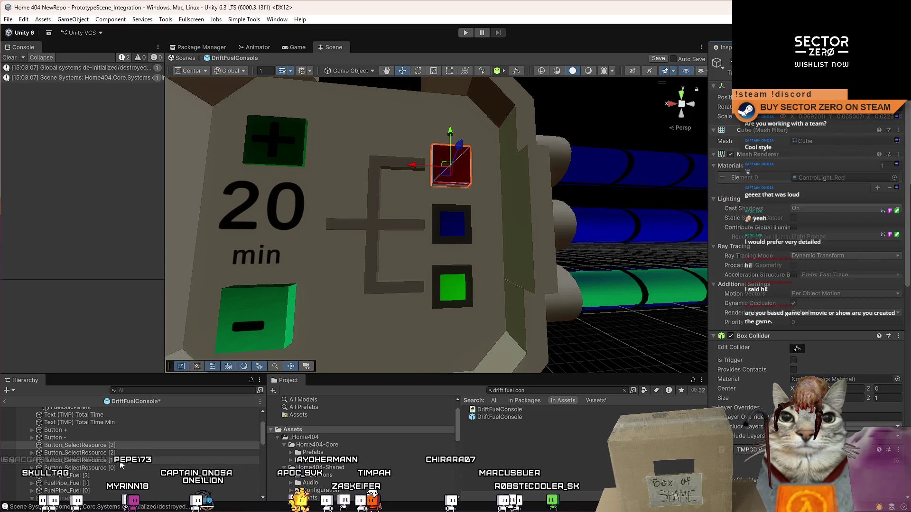
pyautogui.click(122, 447)
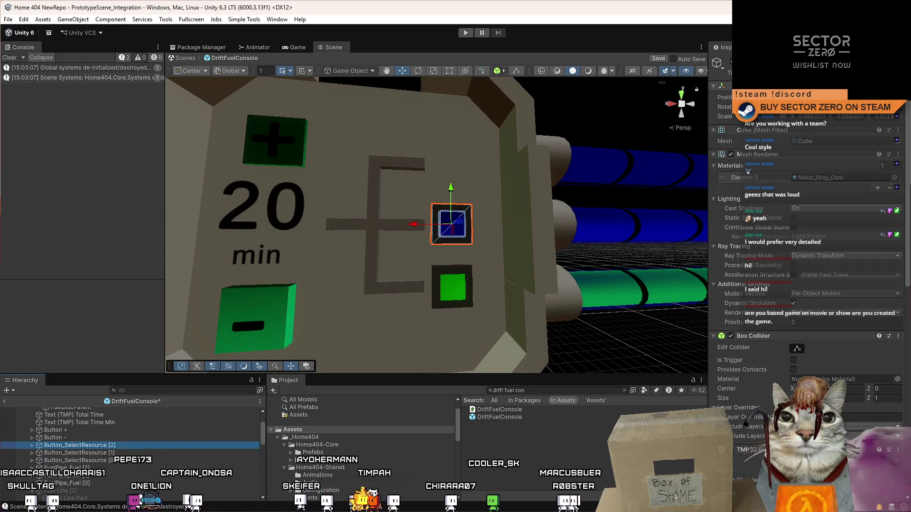
pyautogui.rightClick(757, 97)
pyautogui.moveTo(806, 171)
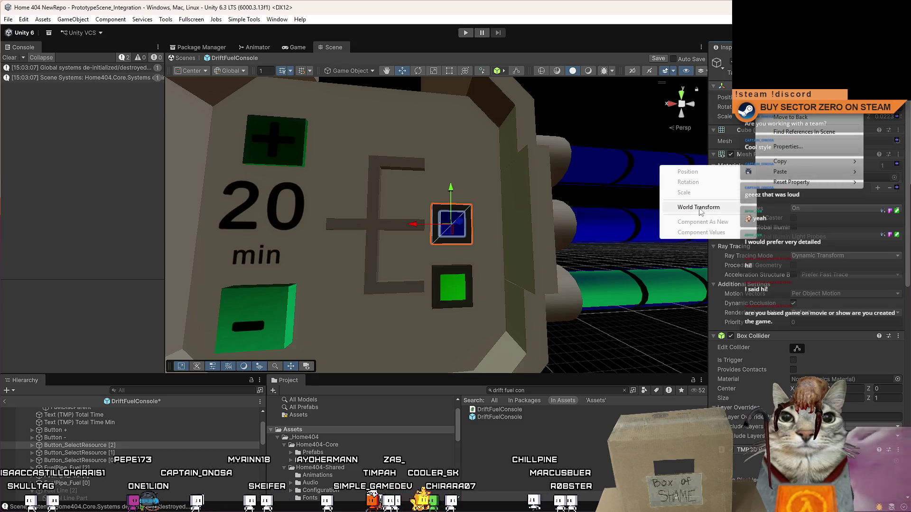
pyautogui.click(701, 209)
# Set the new button's Button_Color to ControlLight_Red and edit its On Click value
pyautogui.click(32, 445)
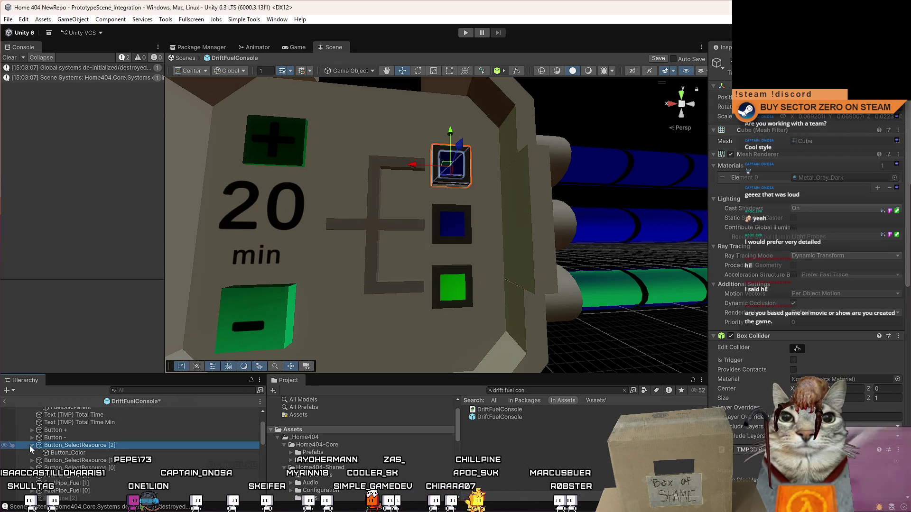
pyautogui.click(68, 453)
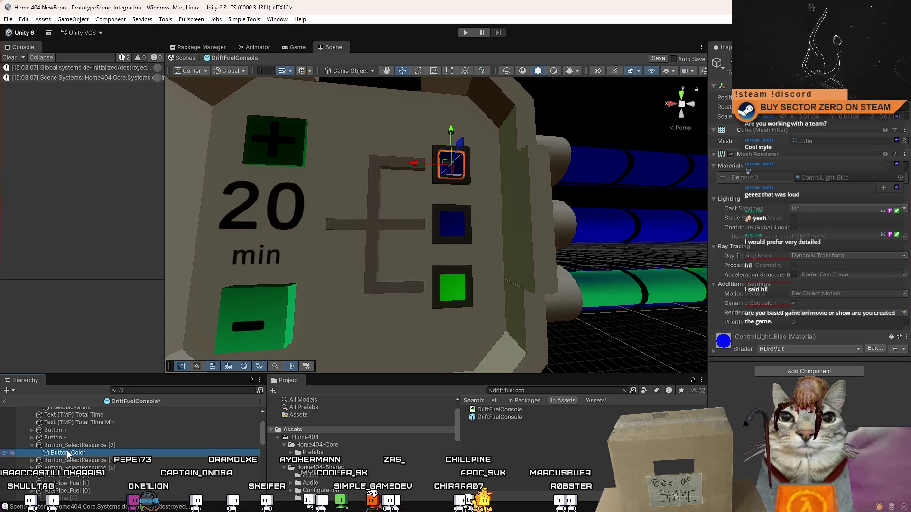
pyautogui.click(900, 178)
pyautogui.doubleClick(413, 351)
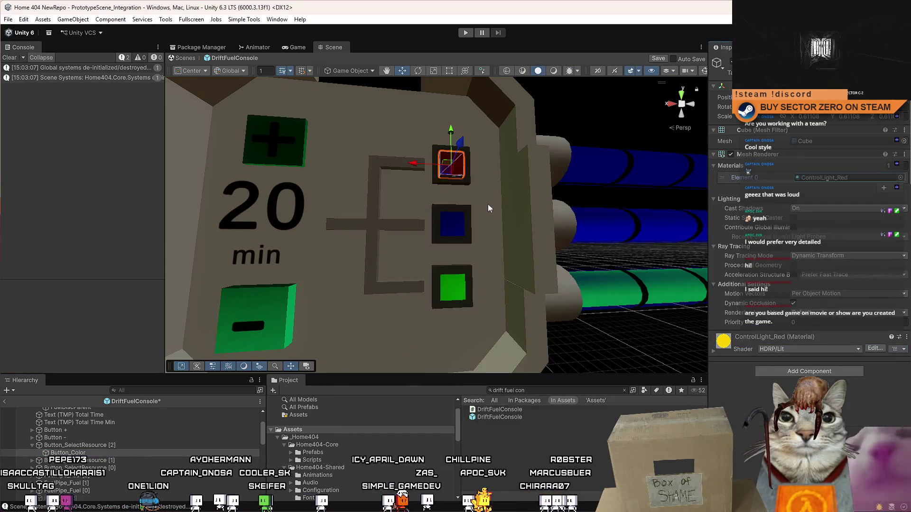
pyautogui.click(105, 446)
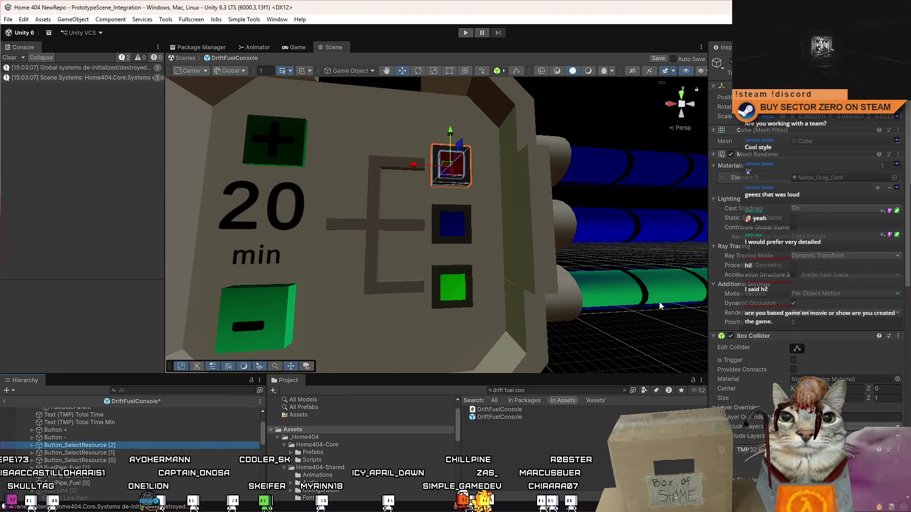
pyautogui.scroll(-8, 807, 308)
pyautogui.click(796, 347)
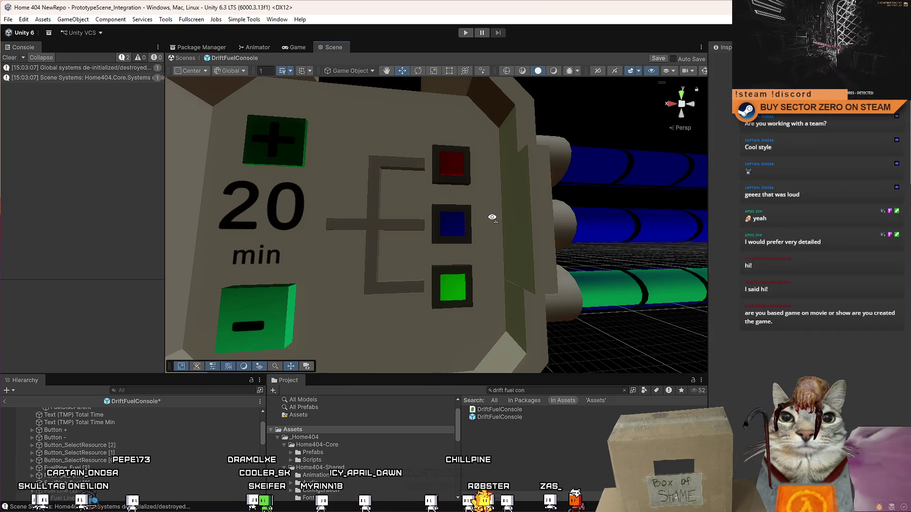
pyautogui.scroll(-5, 512, 220)
pyautogui.scroll(6, 512, 220)
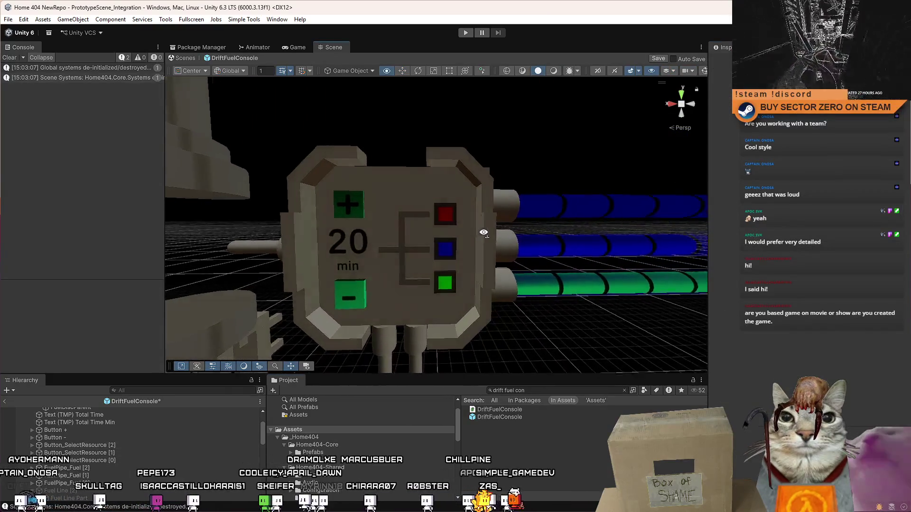
pyautogui.moveTo(493, 232); pyautogui.dragTo(482, 236)
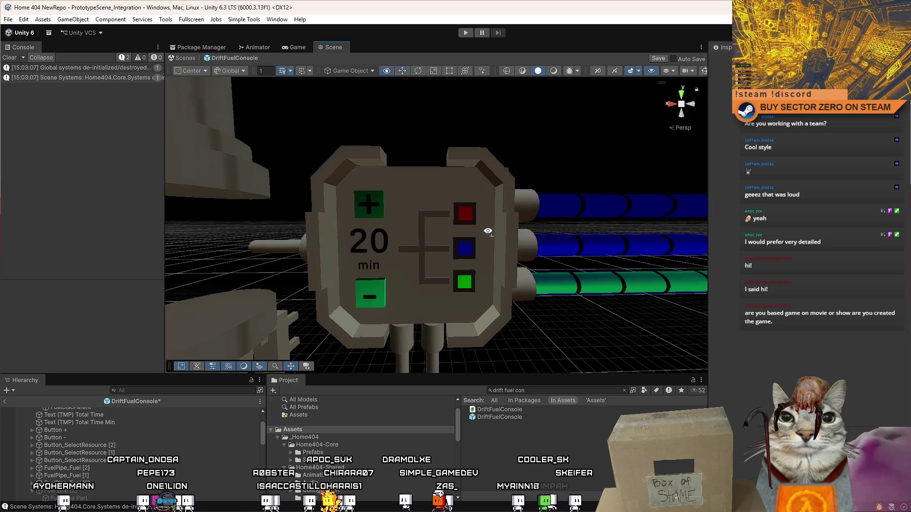
pyautogui.scroll(-5, 482, 233)
pyautogui.scroll(5, 426, 216)
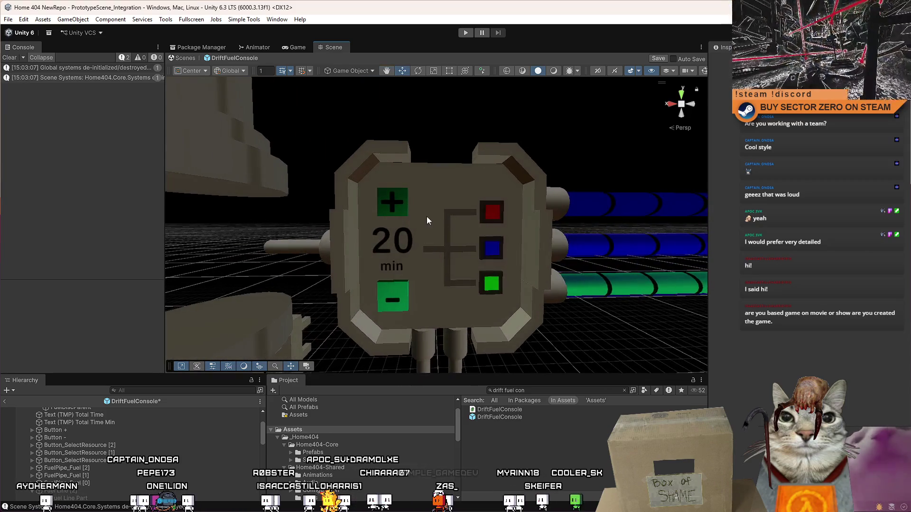
pyautogui.moveTo(426, 216); pyautogui.dragTo(440, 216)
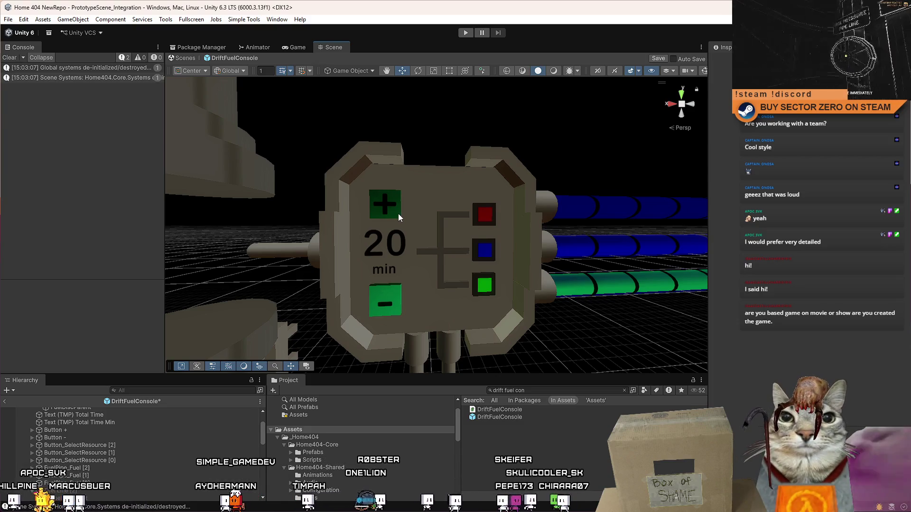
pyautogui.moveTo(400, 194)
pyautogui.mouseDown()
pyautogui.moveTo(380, 199)
pyautogui.moveTo(426, 205)
pyautogui.moveTo(430, 264)
pyautogui.mouseUp()
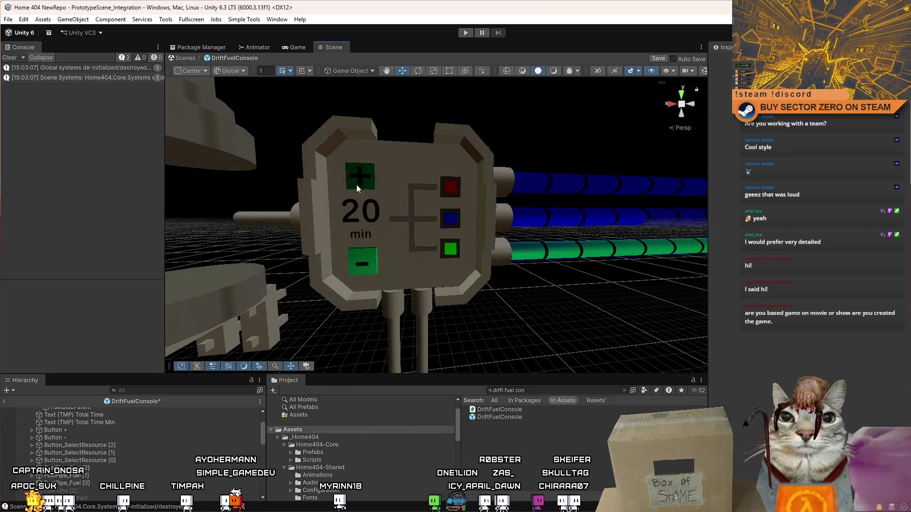
pyautogui.scroll(3, 357, 188)
pyautogui.moveTo(357, 189)
pyautogui.mouseDown()
pyautogui.moveTo(401, 239)
pyautogui.moveTo(361, 259)
pyautogui.moveTo(394, 138)
pyautogui.mouseUp()
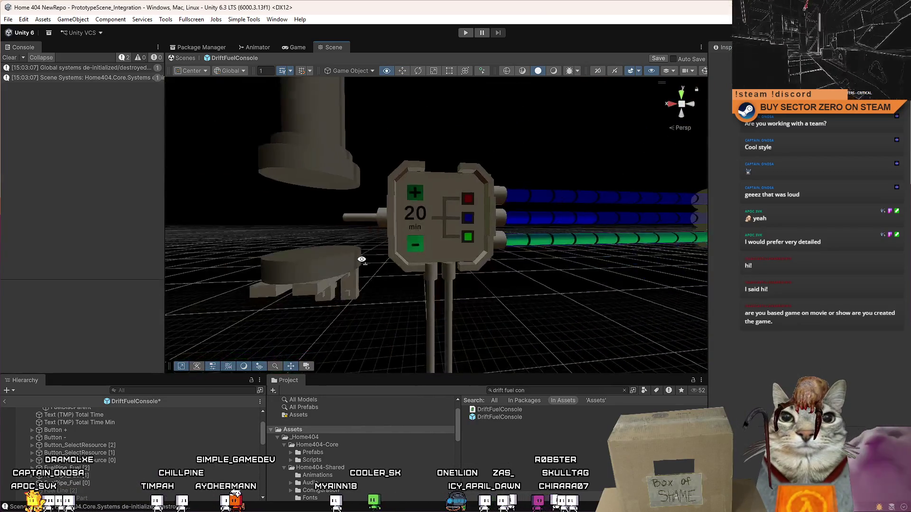
pyautogui.scroll(2, 393, 137)
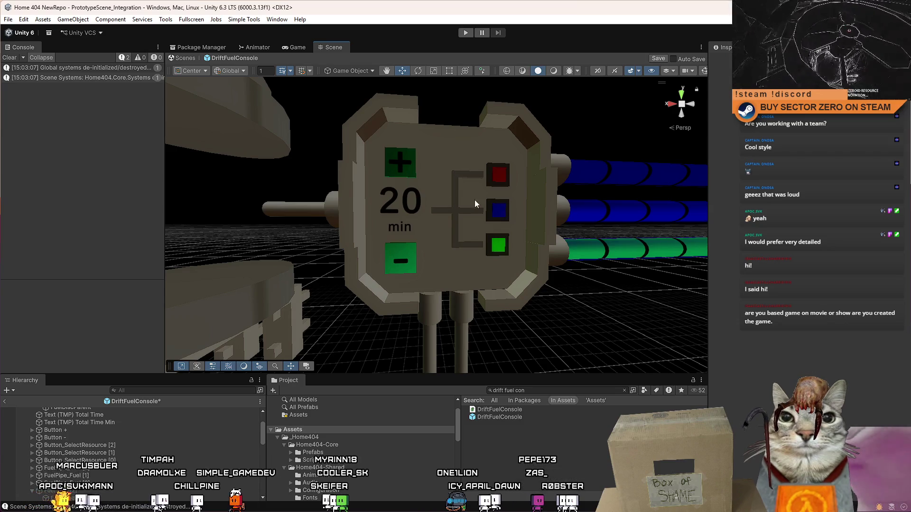
pyautogui.moveTo(474, 200); pyautogui.dragTo(449, 147)
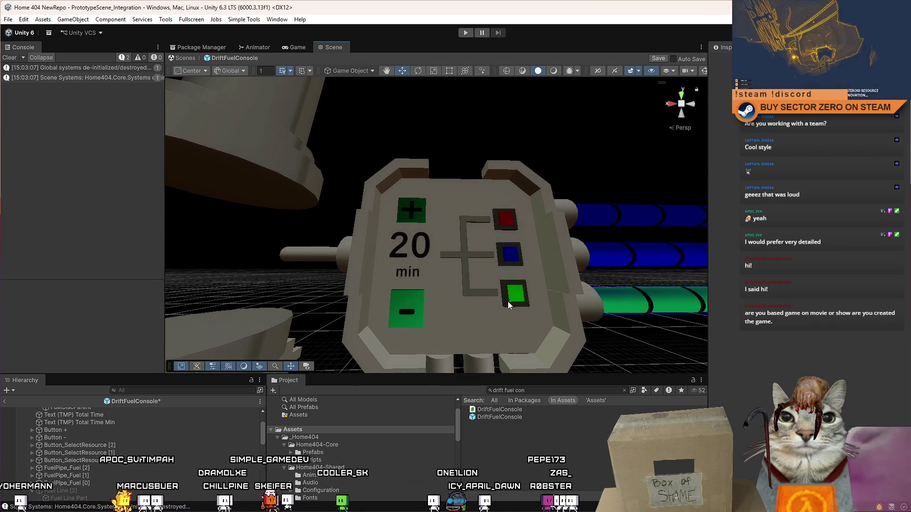
# Duplicate the green fuel button and move the copy left along X
pyautogui.click(509, 306)
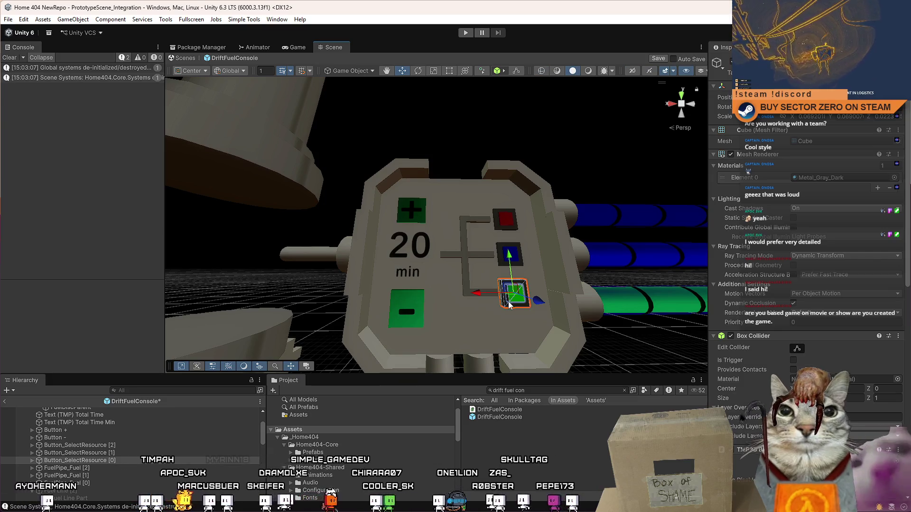
pyautogui.hotkey('ctrl', 'd')
pyautogui.moveTo(476, 293); pyautogui.dragTo(372, 300)
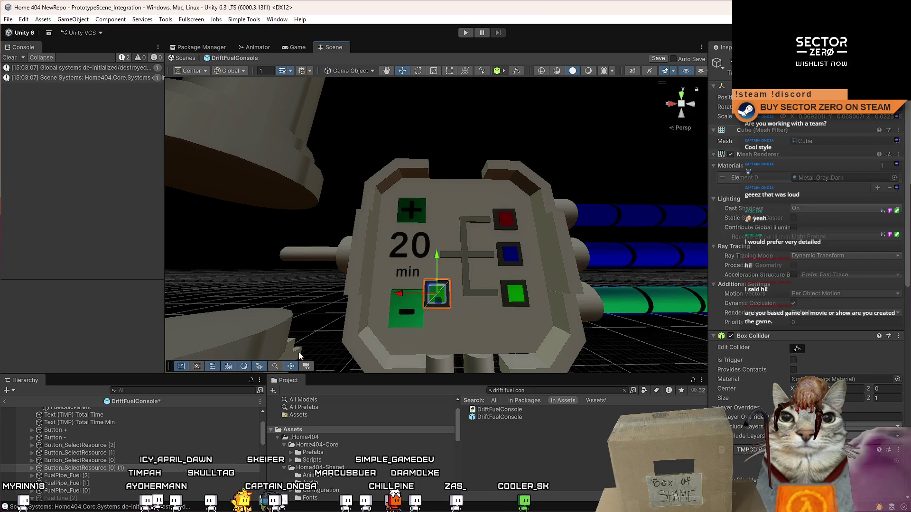
# Apply ControlLight_Orange to the new button's cube and select the black minus label
pyautogui.click(66, 476)
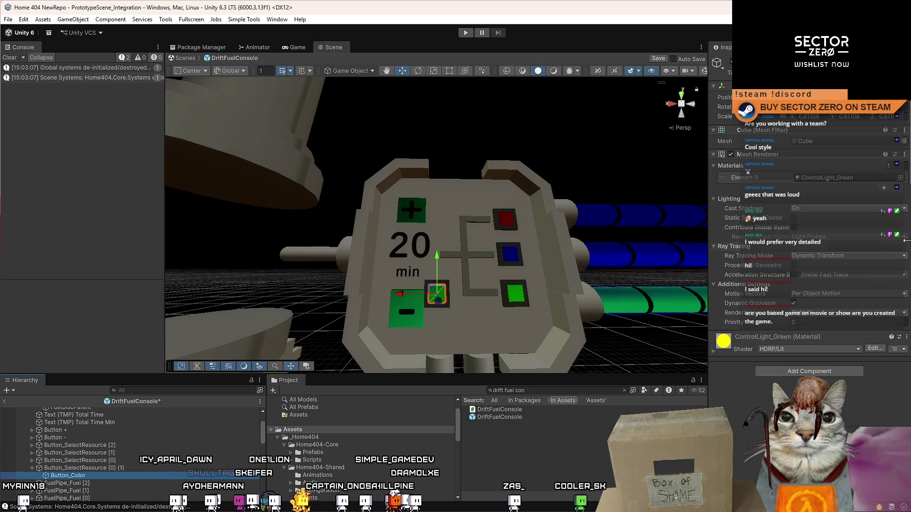
pyautogui.click(900, 178)
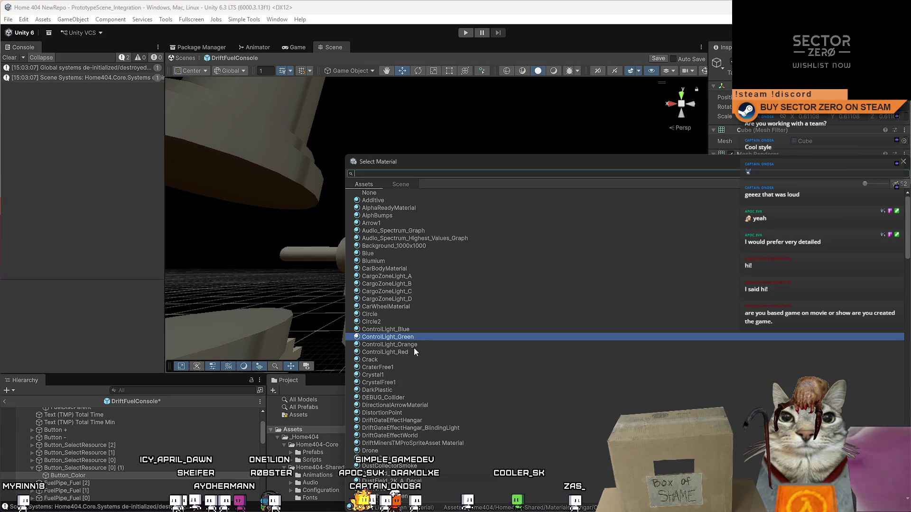
pyautogui.doubleClick(417, 345)
pyautogui.scroll(5, 457, 295)
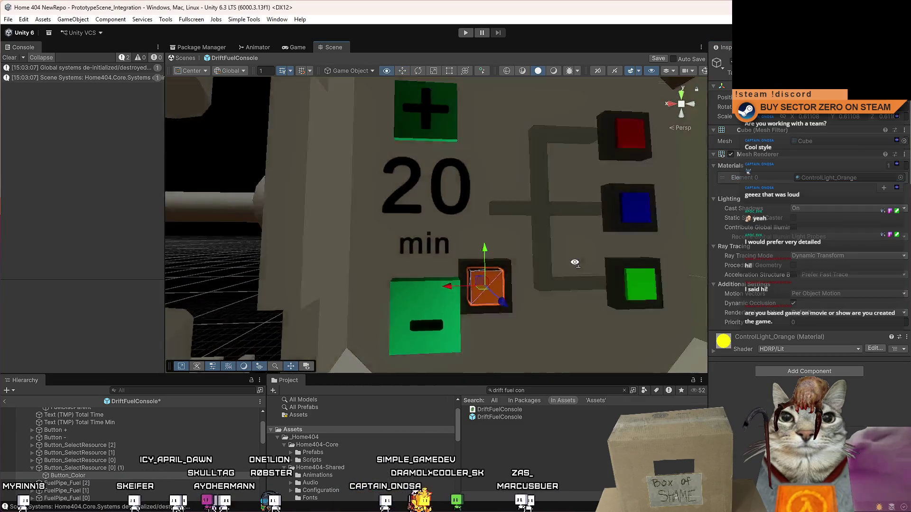
pyautogui.scroll(-3, 575, 262)
pyautogui.scroll(5, 448, 327)
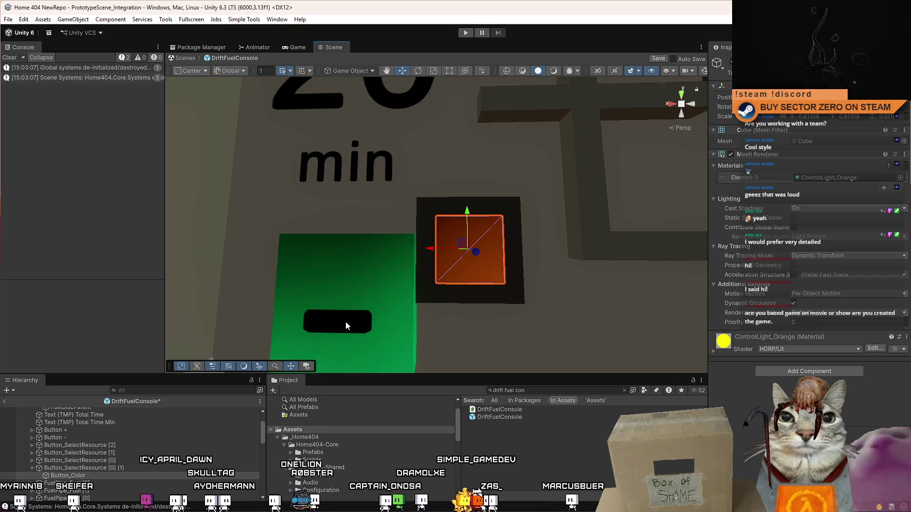
pyautogui.click(345, 321)
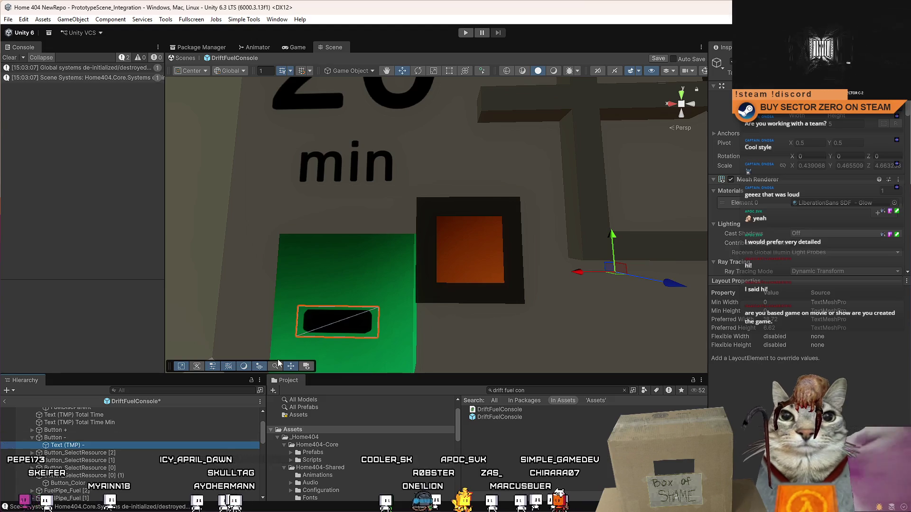
# Paste a copy of the black minus label into the orange button and place it on its face
pyautogui.scroll(-10, 477, 252)
pyautogui.scroll(3, 476, 252)
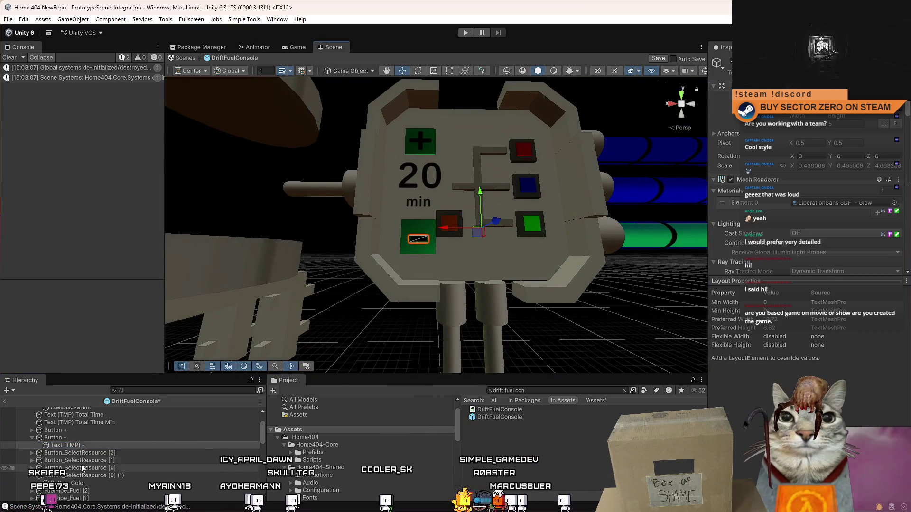
pyautogui.click(86, 446)
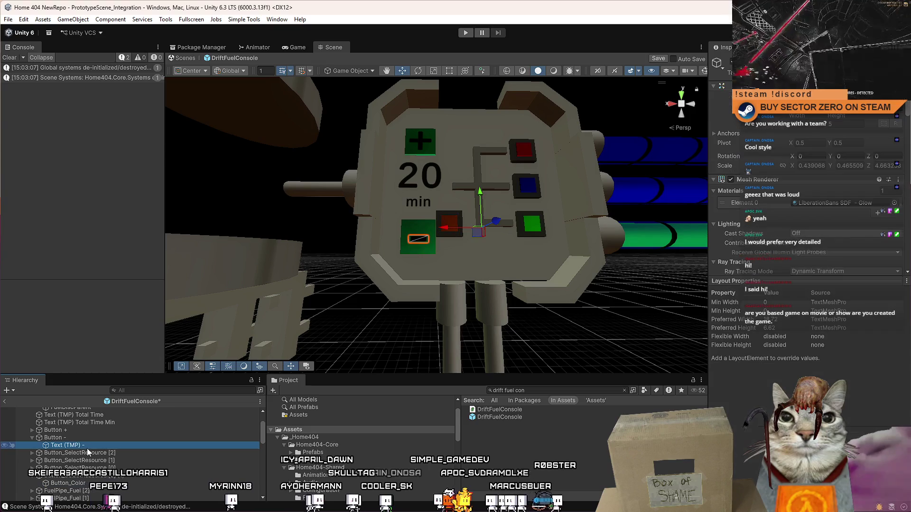
pyautogui.click(83, 483)
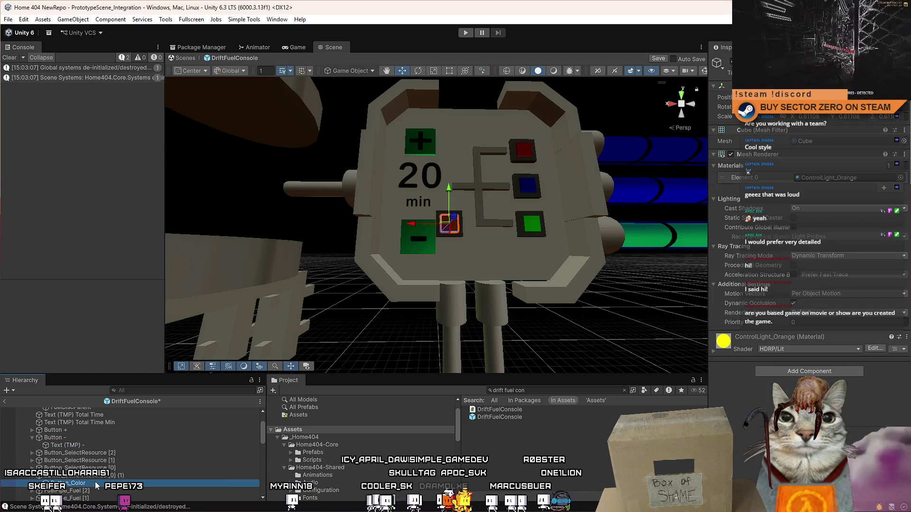
pyautogui.press('Right')
pyautogui.press('Down')
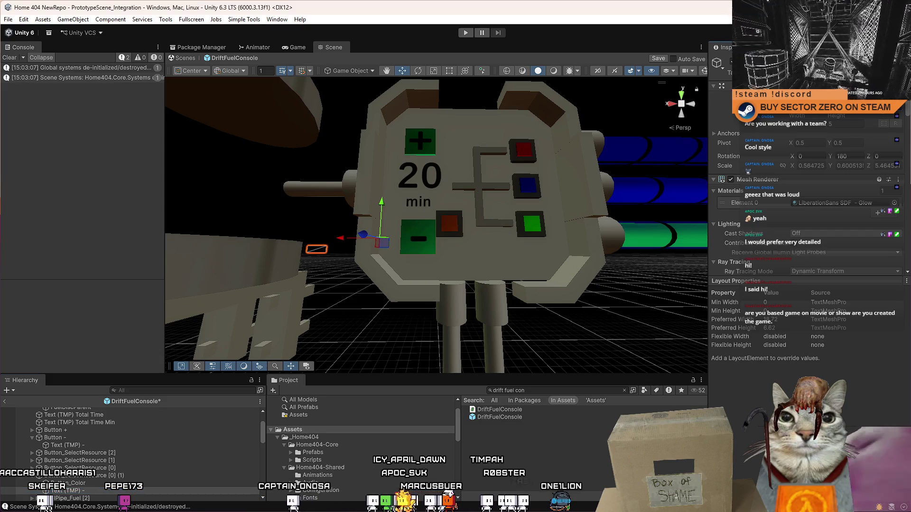
pyautogui.moveTo(382, 242)
pyautogui.mouseDown()
pyautogui.moveTo(500, 201)
pyautogui.moveTo(573, 190)
pyautogui.moveTo(506, 204)
pyautogui.moveTo(542, 164)
pyautogui.moveTo(488, 199)
pyautogui.mouseUp()
pyautogui.scroll(5, 500, 201)
pyautogui.scroll(-5, 488, 199)
pyautogui.scroll(6, 525, 197)
pyautogui.scroll(-4, 518, 199)
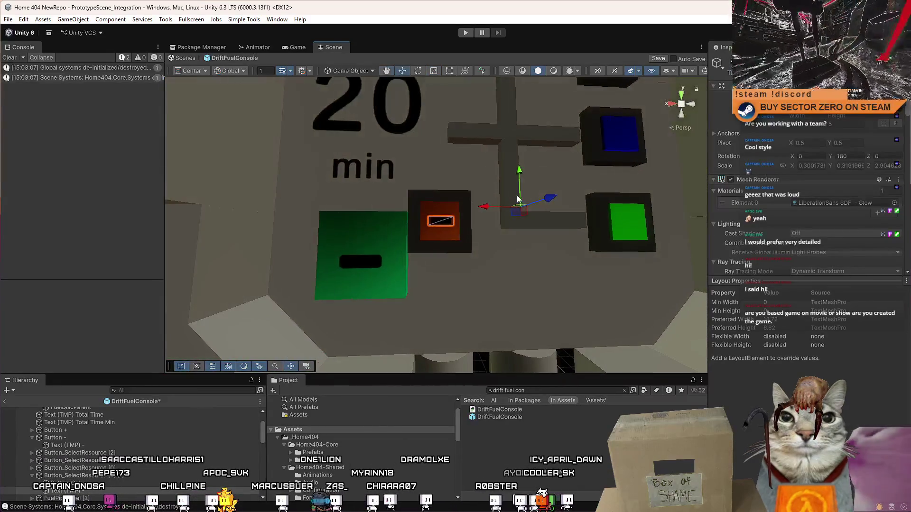
pyautogui.scroll(-5, 491, 210)
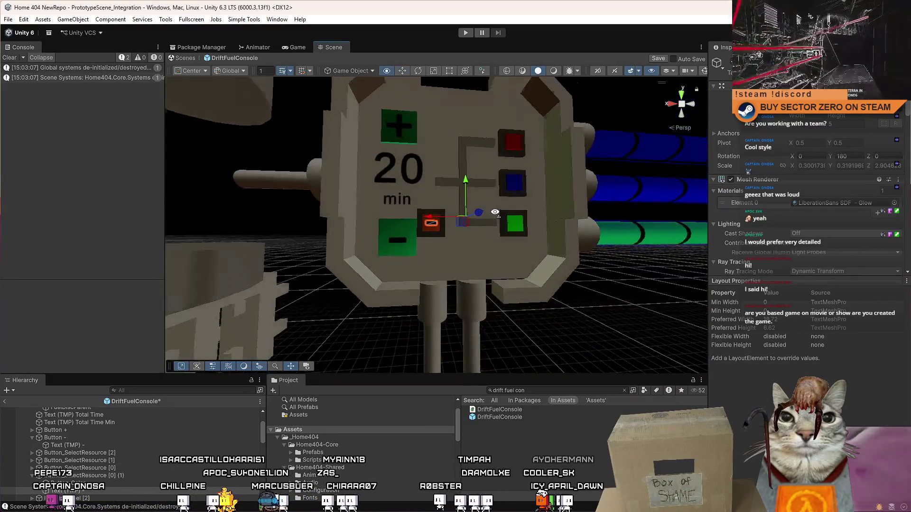
pyautogui.scroll(5, 491, 210)
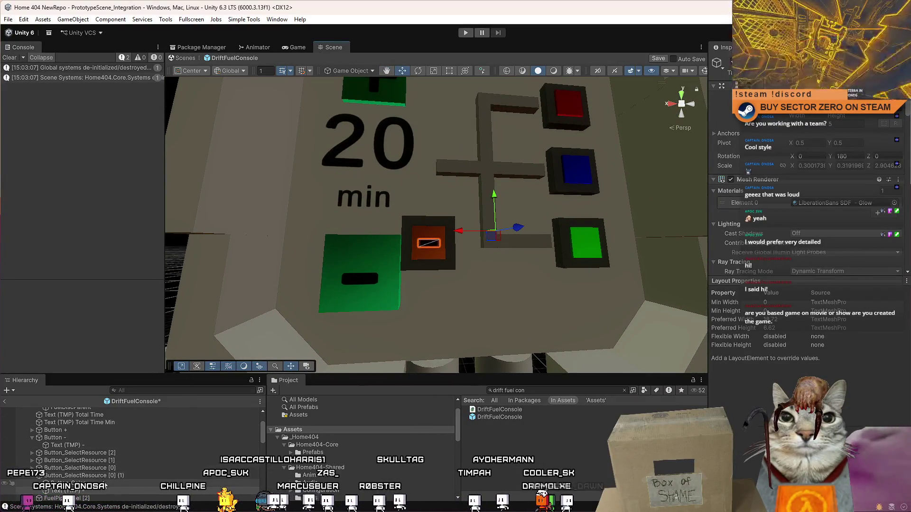
pyautogui.click(118, 475)
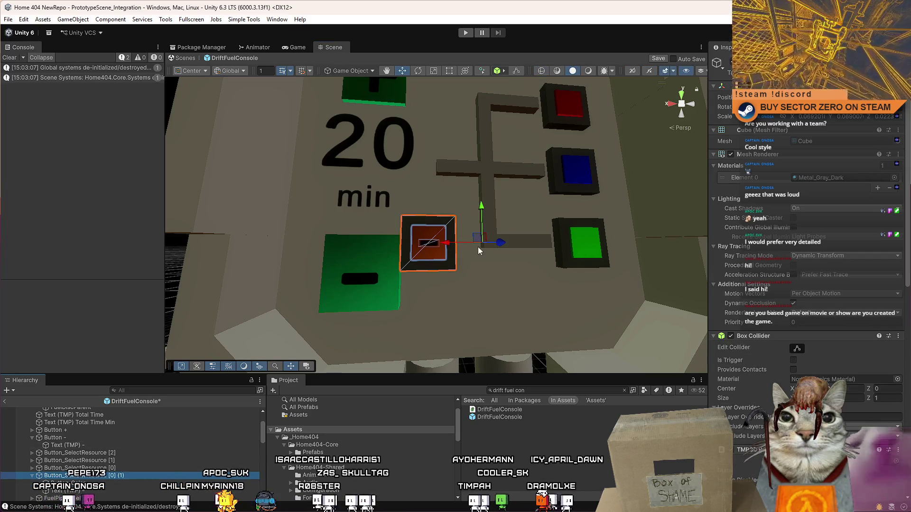
# Move the orange button onto the minus spot and delete the old green Button -
pyautogui.moveTo(478, 243)
pyautogui.mouseDown()
pyautogui.moveTo(415, 266)
pyautogui.moveTo(368, 266)
pyautogui.moveTo(408, 254)
pyautogui.mouseUp()
pyautogui.scroll(-5, 416, 266)
pyautogui.scroll(5, 419, 246)
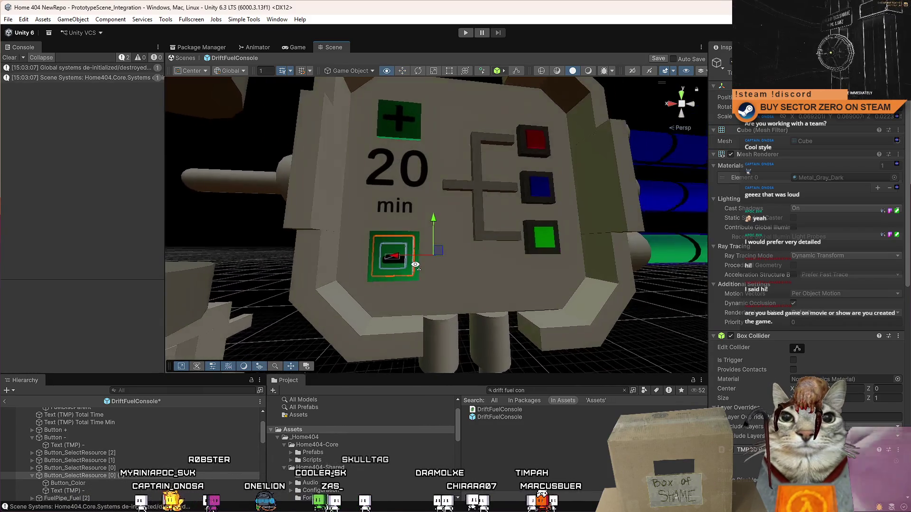
pyautogui.click(419, 247)
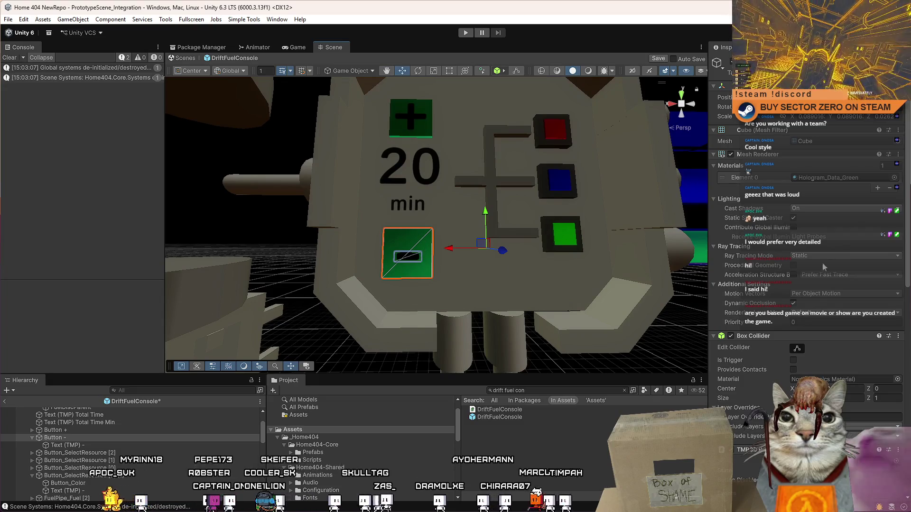
pyautogui.moveTo(906, 199); pyautogui.dragTo(900, 298)
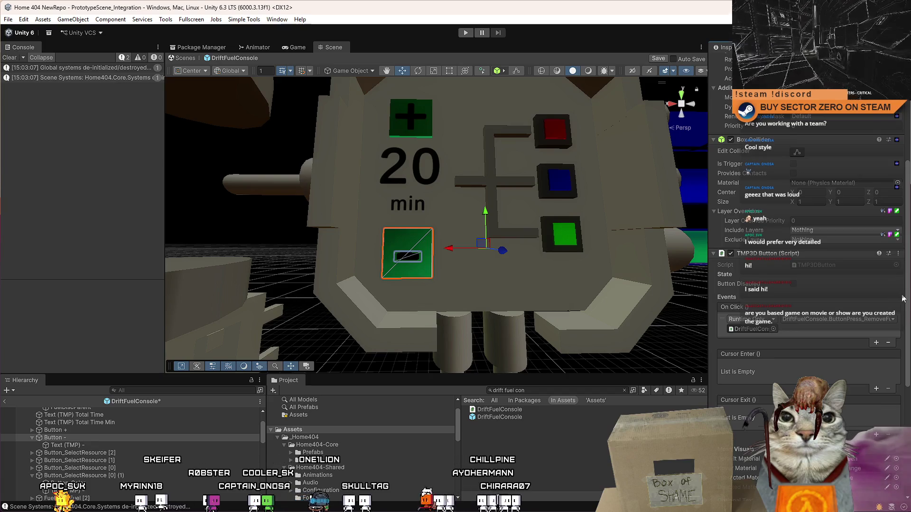
pyautogui.click(95, 437)
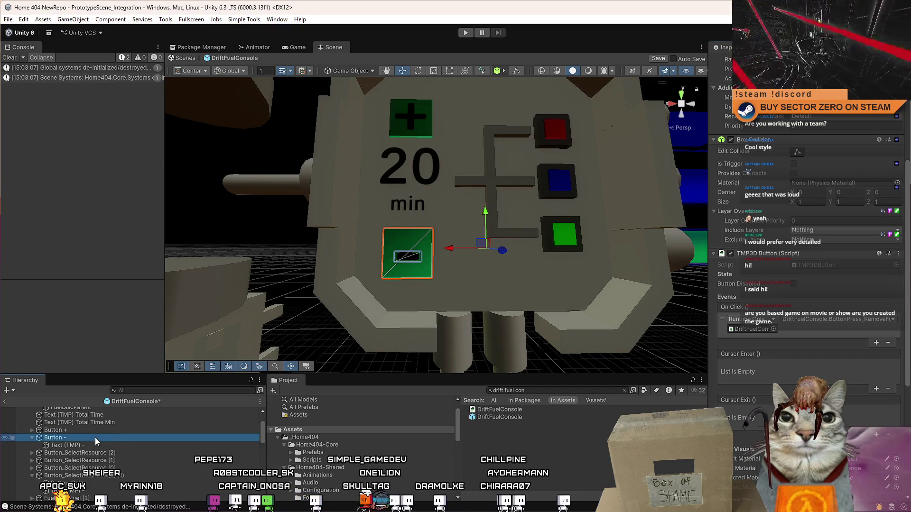
pyautogui.press('Delete')
# Scale the orange minus button up slightly
pyautogui.moveTo(415, 289); pyautogui.dragTo(401, 254)
pyautogui.click(401, 254)
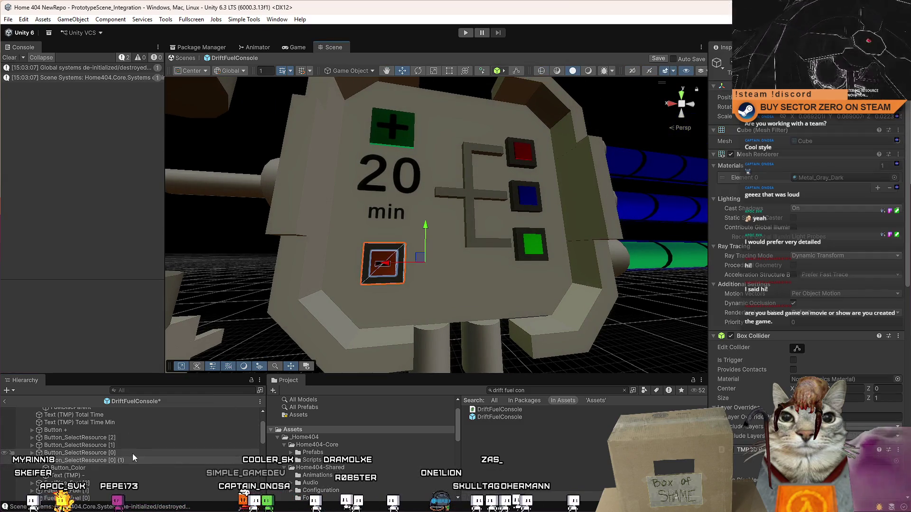
pyautogui.press('r')
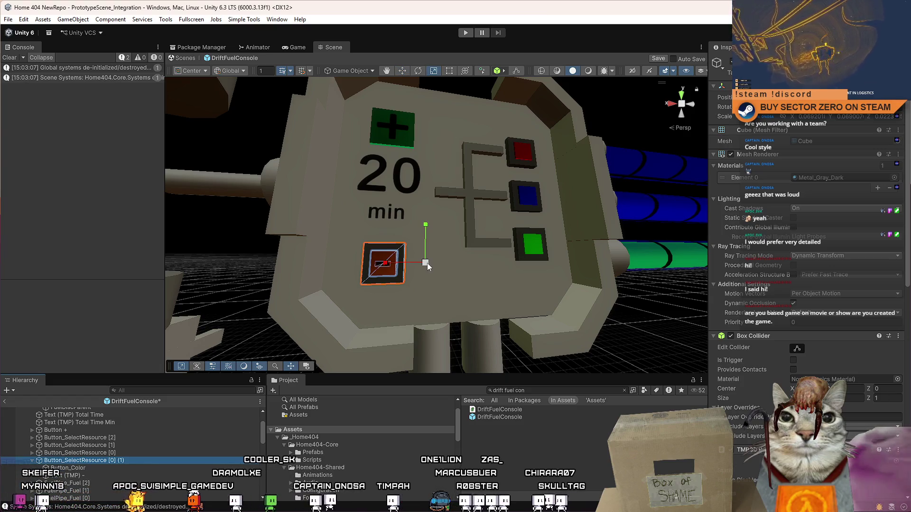
pyautogui.moveTo(426, 262)
pyautogui.mouseDown()
pyautogui.moveTo(440, 266)
pyautogui.moveTo(400, 268)
pyautogui.mouseUp()
pyautogui.press('w')
# Nudge the orange minus button into place just below the 20 min readout
pyautogui.scroll(-3, 426, 270)
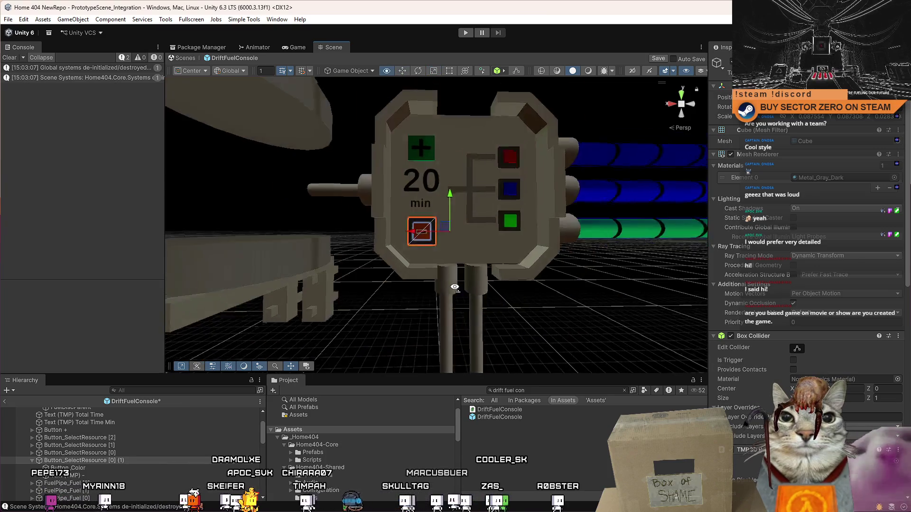
pyautogui.scroll(5, 448, 274)
pyautogui.moveTo(433, 262); pyautogui.dragTo(427, 261)
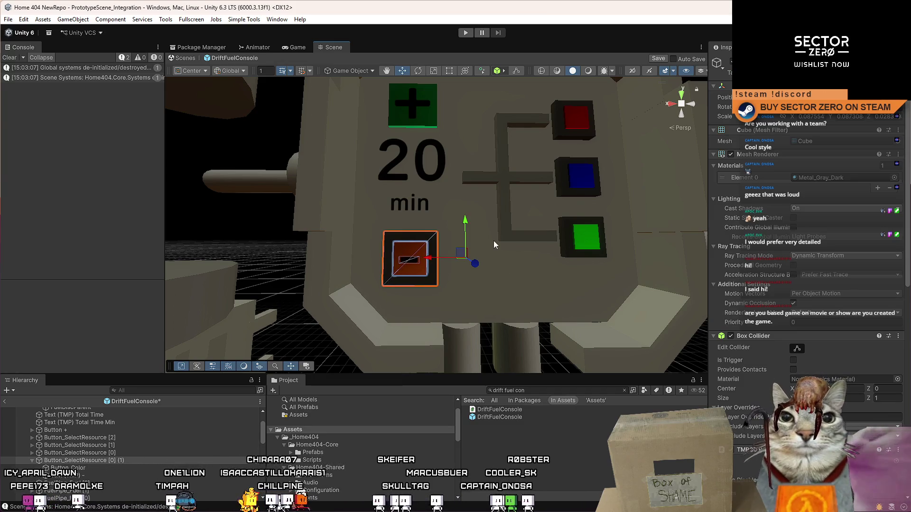
pyautogui.moveTo(464, 258); pyautogui.dragTo(467, 254)
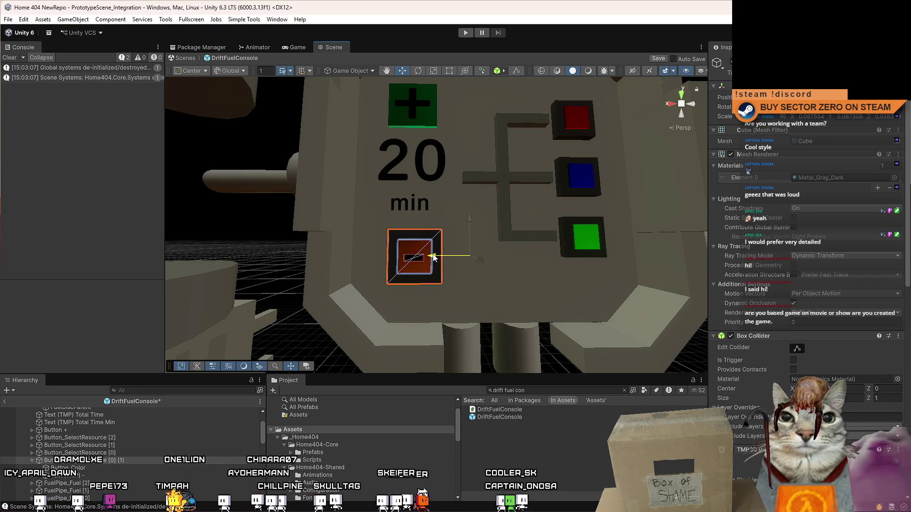
pyautogui.scroll(-5, 436, 256)
pyautogui.scroll(3, 509, 215)
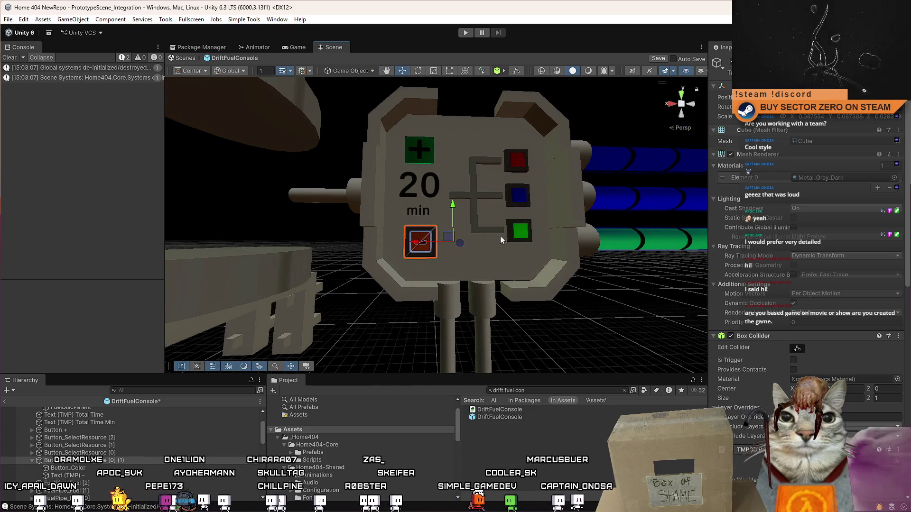
pyautogui.scroll(3, 500, 235)
pyautogui.scroll(-4, 500, 236)
pyautogui.scroll(4, 498, 236)
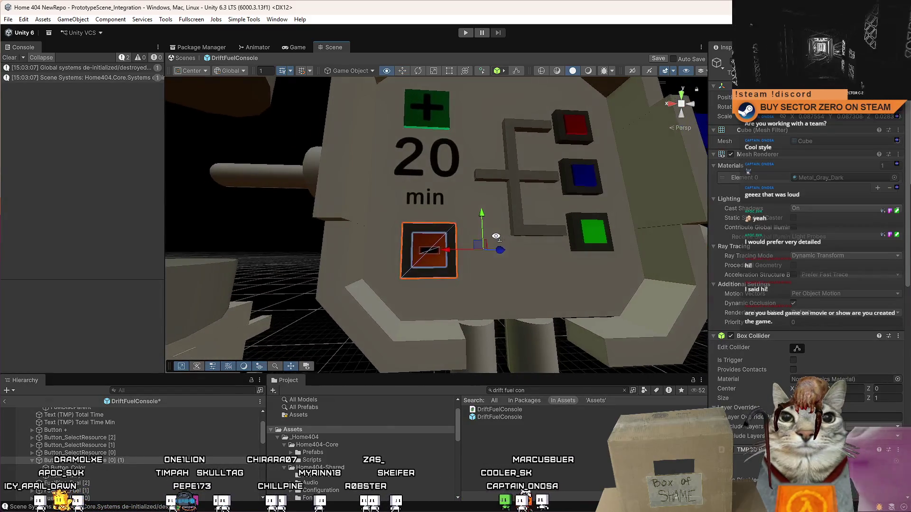
# Rename the orange button to Button - and move it next to Button + in the Hierarchy
pyautogui.moveTo(495, 236); pyautogui.dragTo(503, 238)
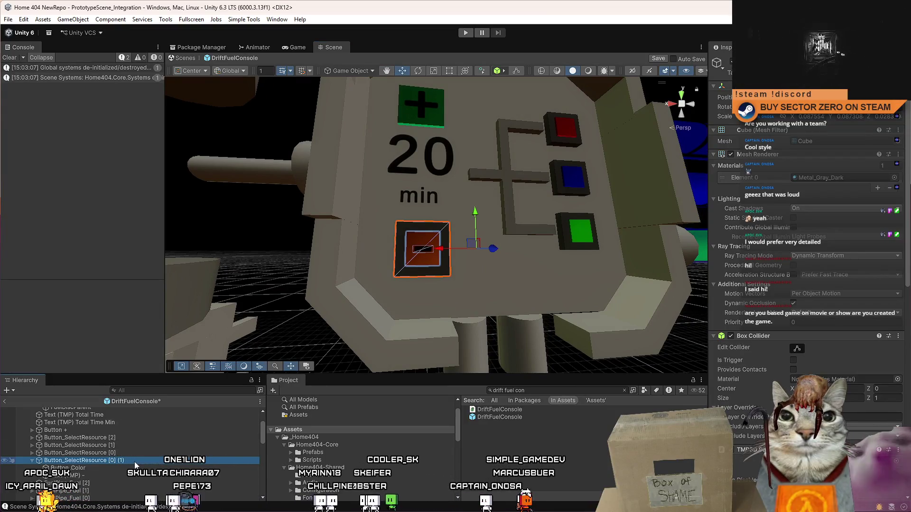
pyautogui.click(136, 461)
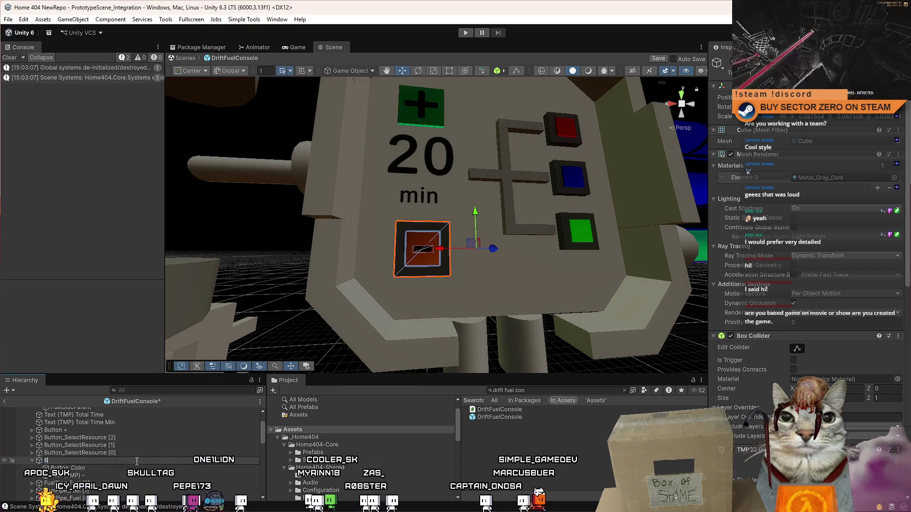
pyautogui.press('Return')
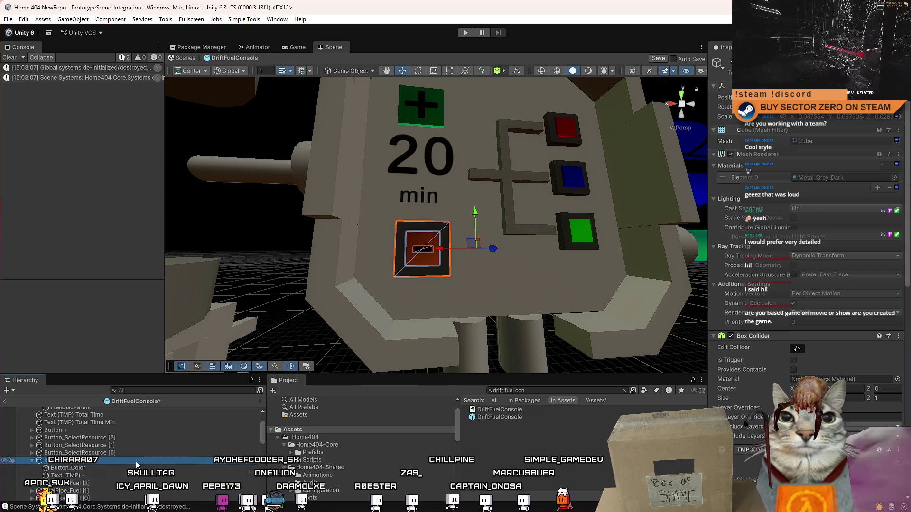
pyautogui.moveTo(137, 460); pyautogui.dragTo(132, 434)
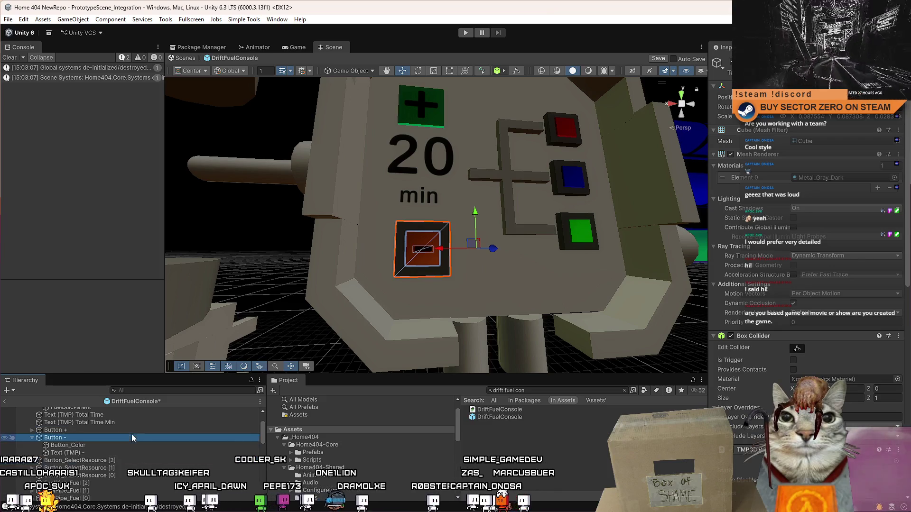
pyautogui.scroll(-10, 817, 228)
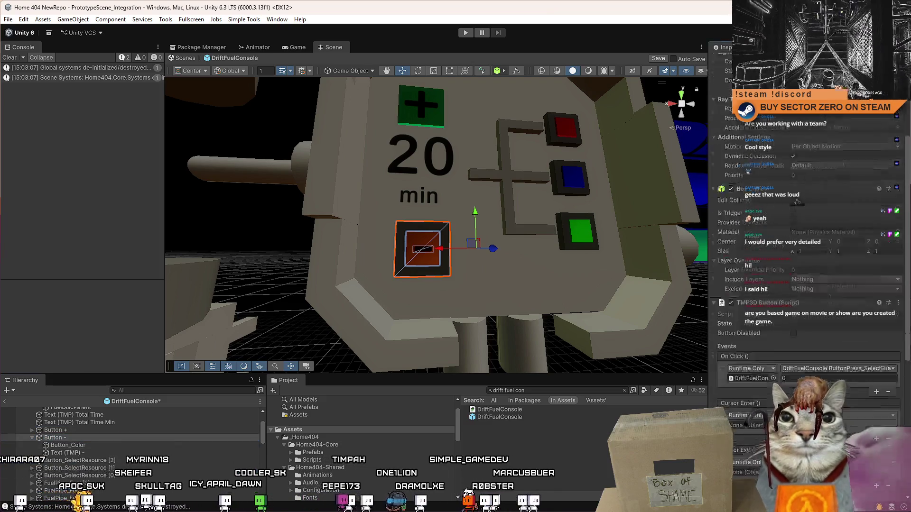
# Set Button -'s On Click function to DriftFuelConsole.ButtonPress_RemoveFuel()
pyautogui.click(817, 223)
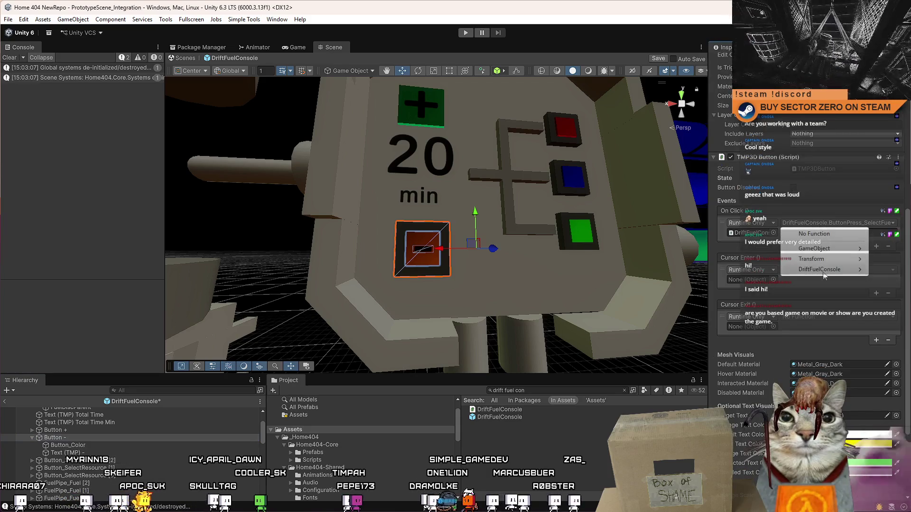
pyautogui.moveTo(824, 275)
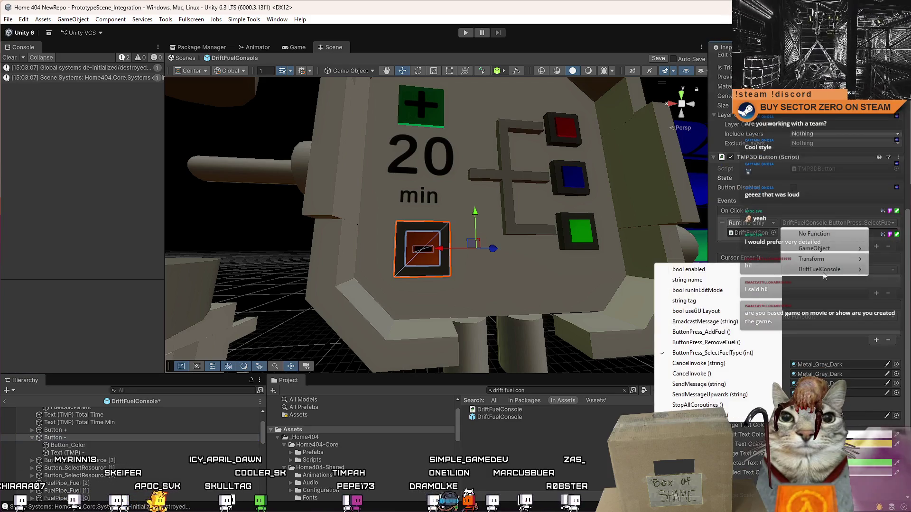
pyautogui.click(735, 343)
pyautogui.click(41, 440)
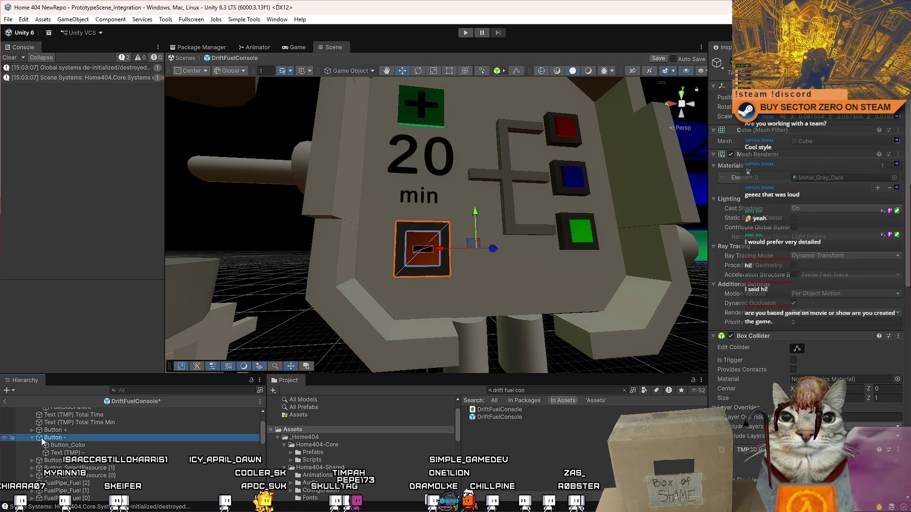
# Duplicate Button - and delete the old Button + object
pyautogui.scroll(-3, 308, 340)
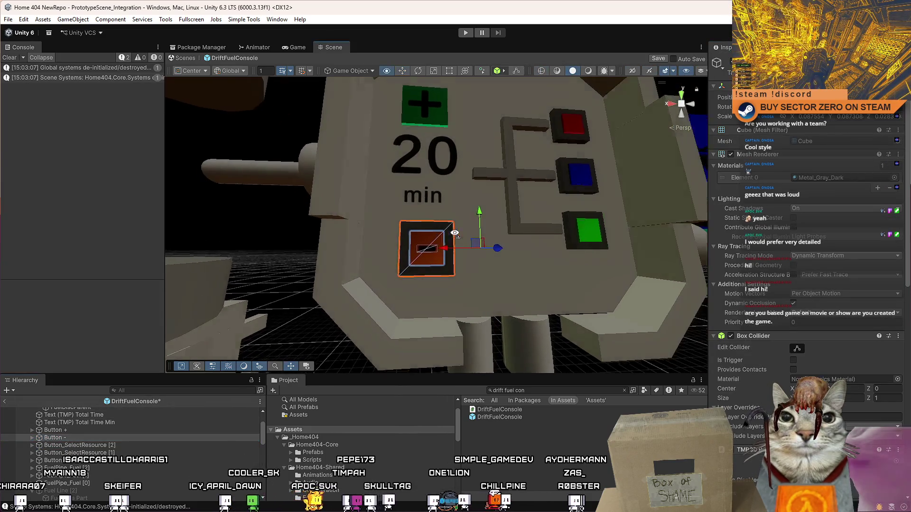
pyautogui.hotkey('ctrl', 'd')
pyautogui.moveTo(481, 224)
pyautogui.mouseDown()
pyautogui.moveTo(498, 207)
pyautogui.moveTo(451, 225)
pyautogui.moveTo(428, 145)
pyautogui.mouseUp()
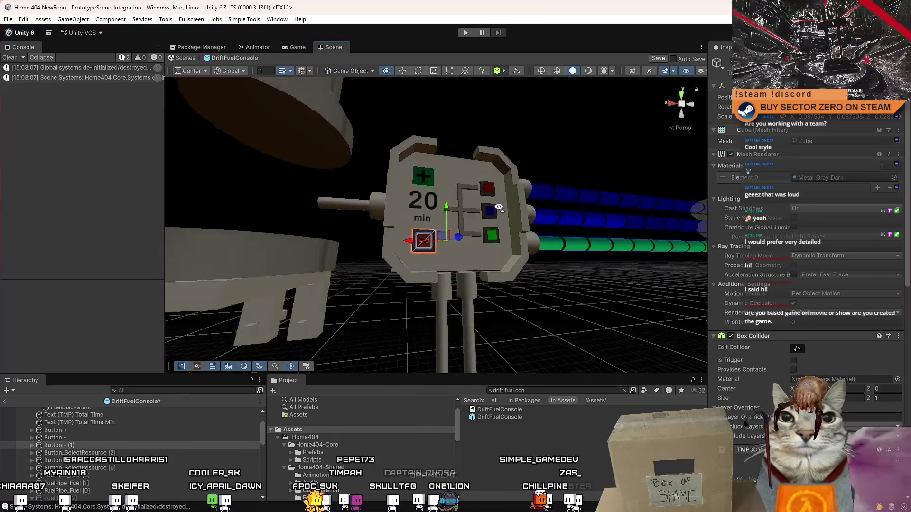
pyautogui.scroll(3, 468, 214)
pyautogui.press('z')
pyautogui.scroll(3, 451, 225)
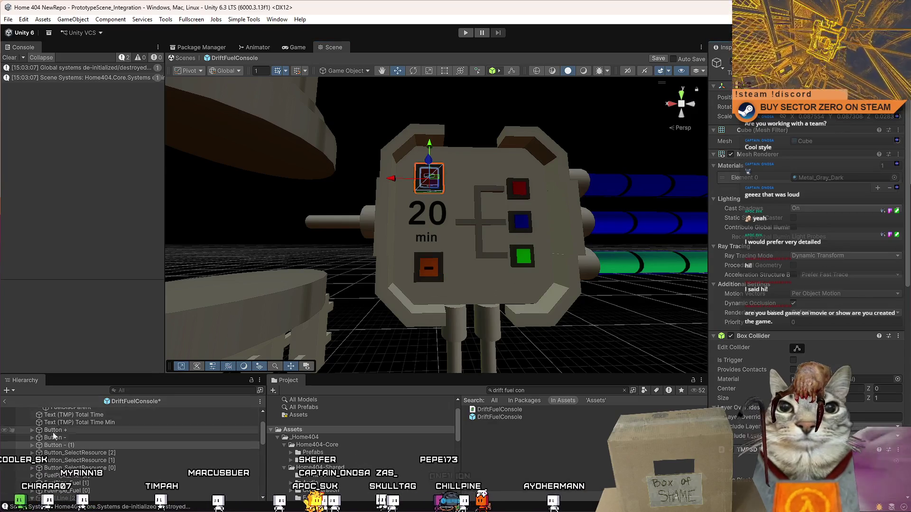
pyautogui.click(95, 431)
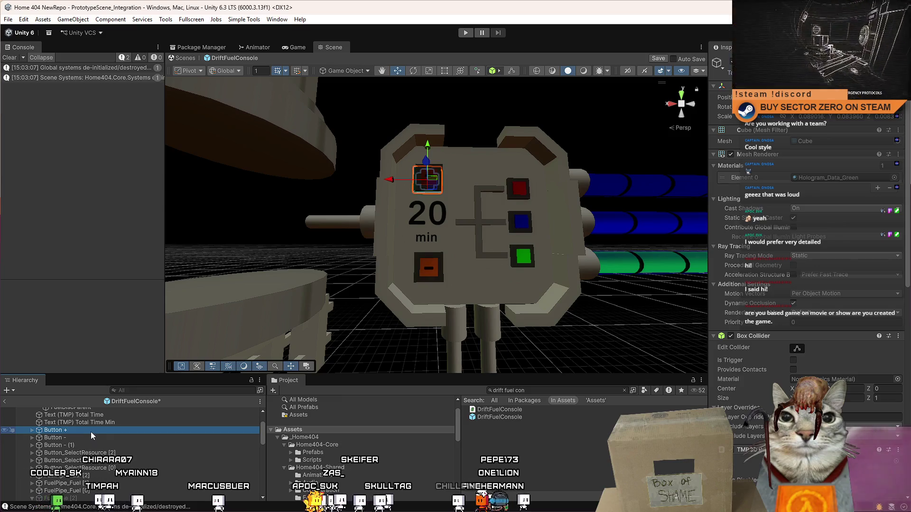
pyautogui.press('Delete')
# Rename the duplicate Button - (1) to Button +
pyautogui.click(82, 437)
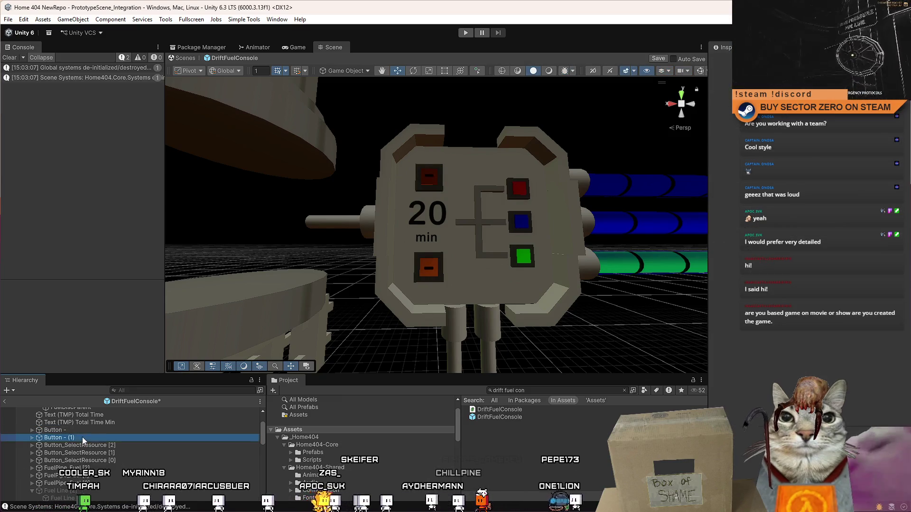
pyautogui.click(95, 434)
pyautogui.doubleClick(67, 439)
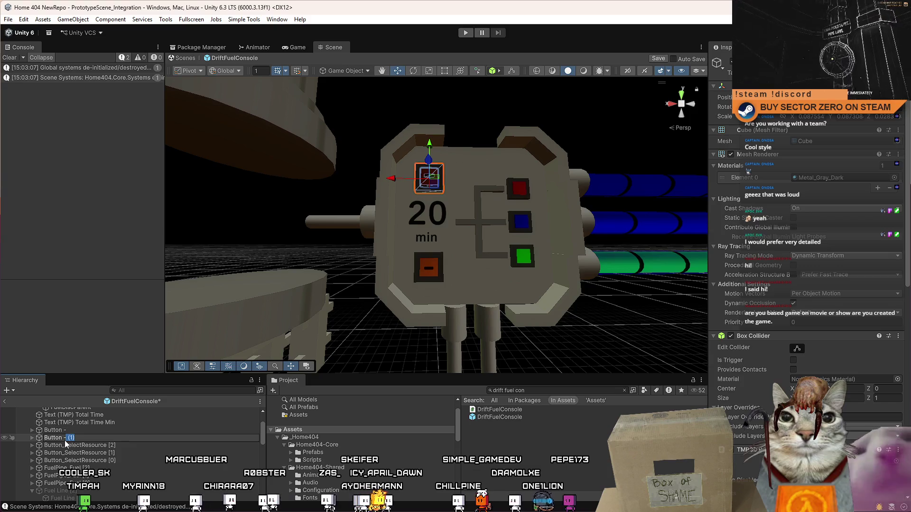
pyautogui.press('BackSpace')
pyautogui.press('BackSpace')
pyautogui.press('BackSpace')
pyautogui.write('+')
pyautogui.press('Return')
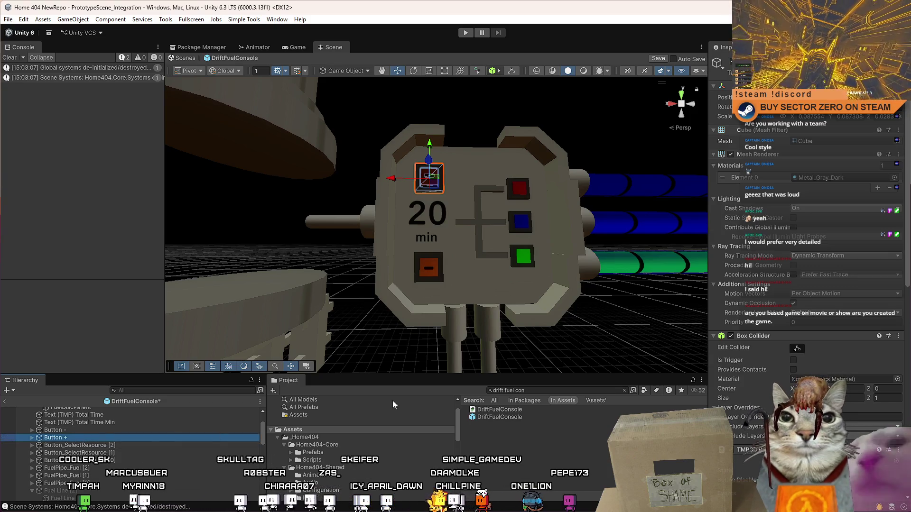
# Set Button +'s On Click function to DriftFuelConsole.ButtonPress_AddFuel
pyautogui.moveTo(908, 211); pyautogui.dragTo(877, 338)
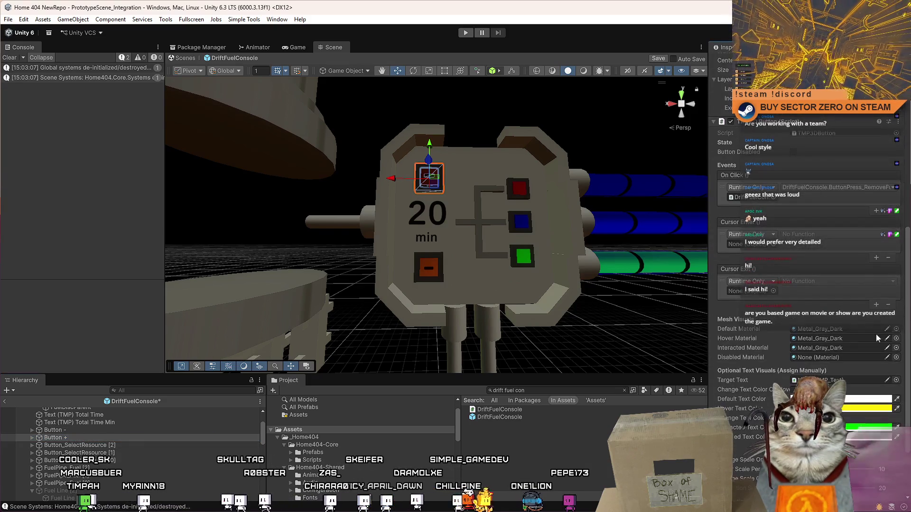
pyautogui.click(852, 192)
pyautogui.moveTo(840, 237)
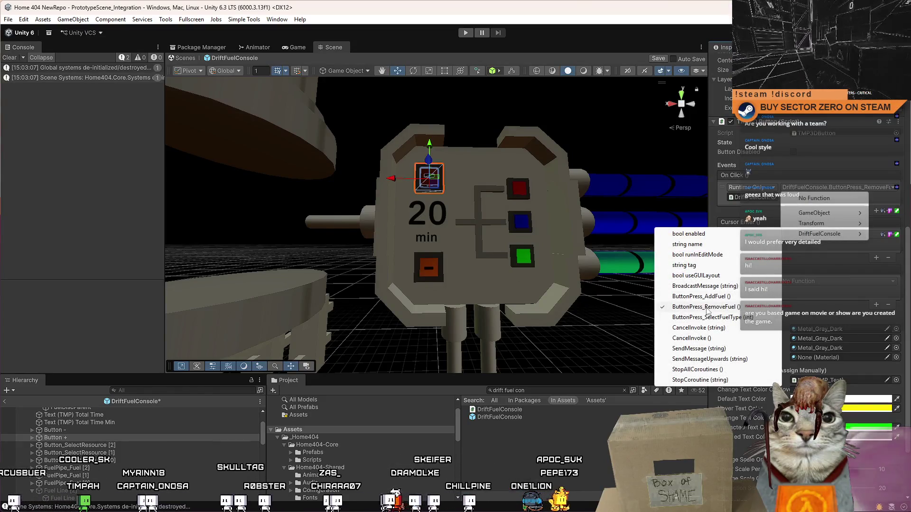
pyautogui.click(701, 296)
pyautogui.click(31, 438)
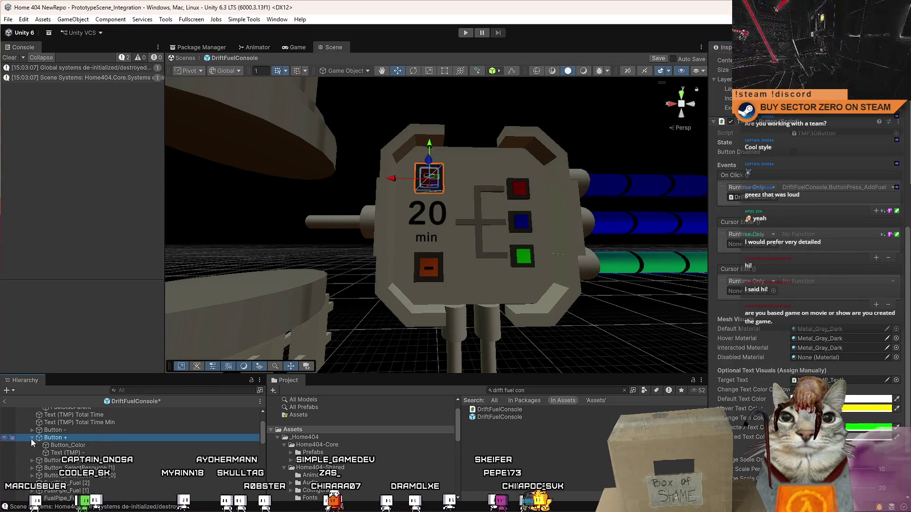
# Rename the button's label to Text (TMP) + and change its text to +
pyautogui.click(64, 453)
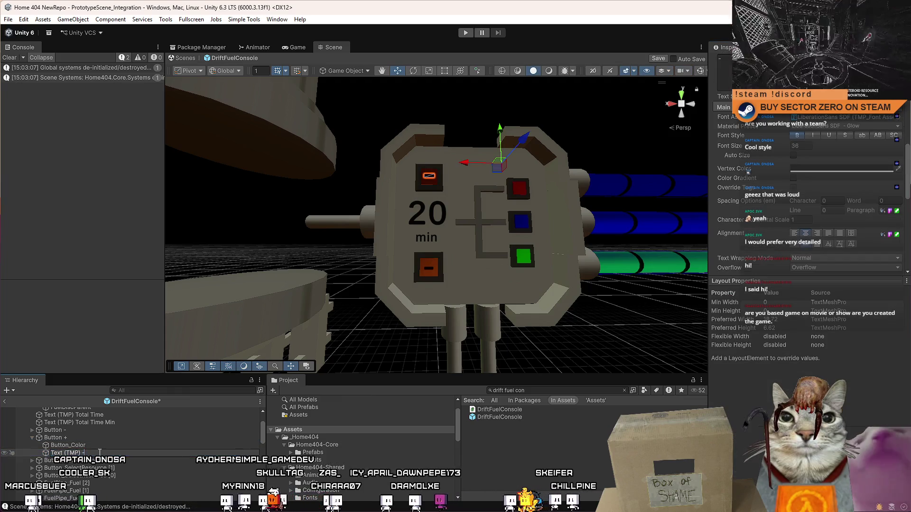
pyautogui.write('+')
pyautogui.press('Return')
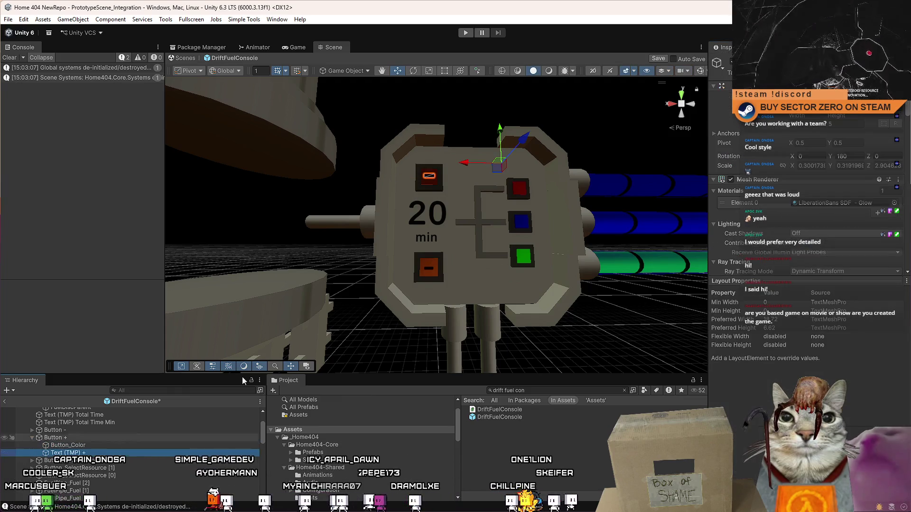
pyautogui.moveTo(474, 228); pyautogui.dragTo(487, 195)
pyautogui.scroll(2, 487, 195)
pyautogui.scroll(-4, 907, 139)
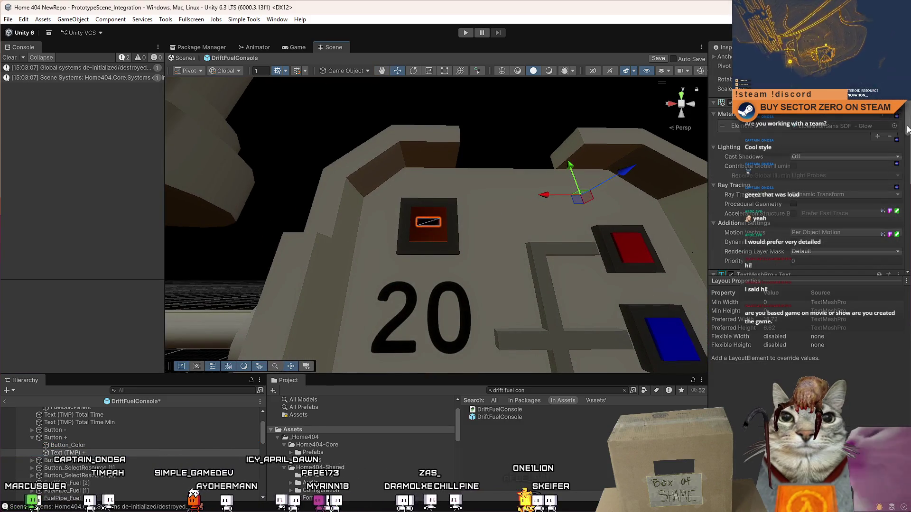
pyautogui.scroll(-4, 907, 129)
pyautogui.write('+')
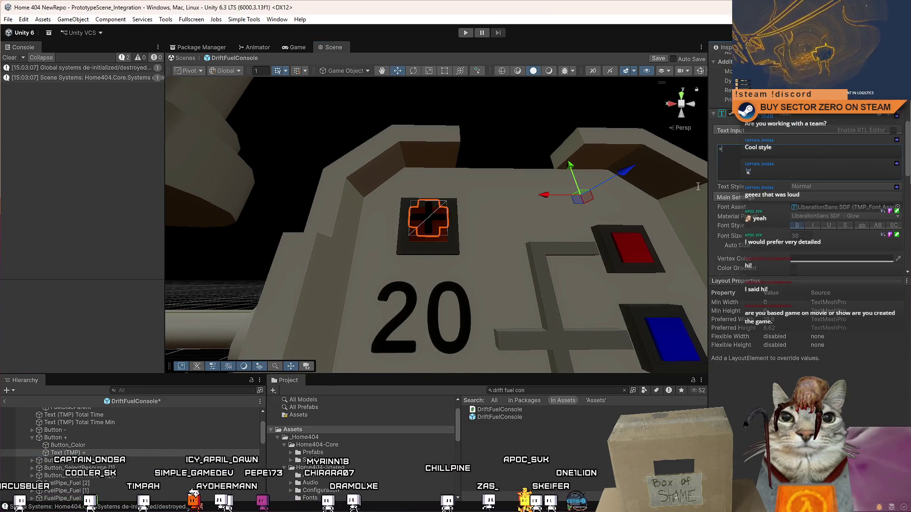
# Scale the + label down with the Scale tool so it fits inside the orange square
pyautogui.moveTo(531, 227); pyautogui.dragTo(541, 256)
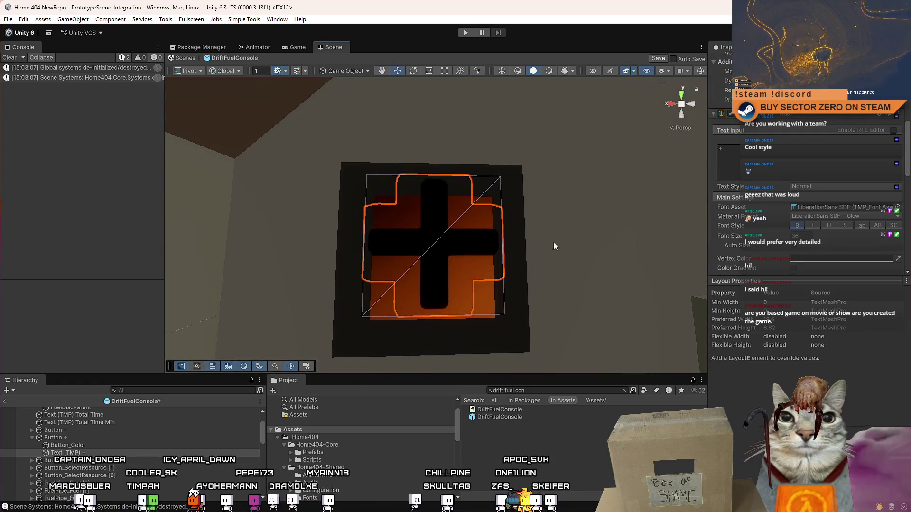
pyautogui.scroll(-5, 550, 251)
pyautogui.scroll(5, 557, 256)
pyautogui.scroll(-5, 559, 251)
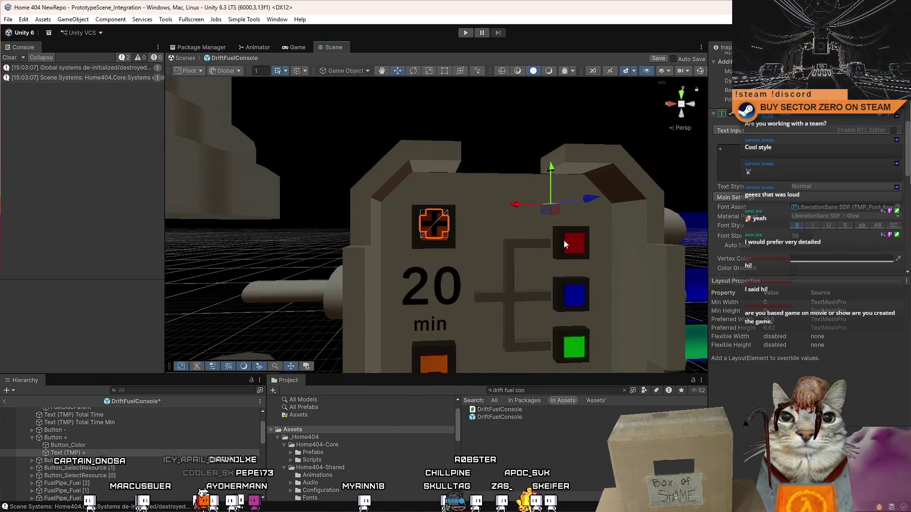
pyautogui.press('r')
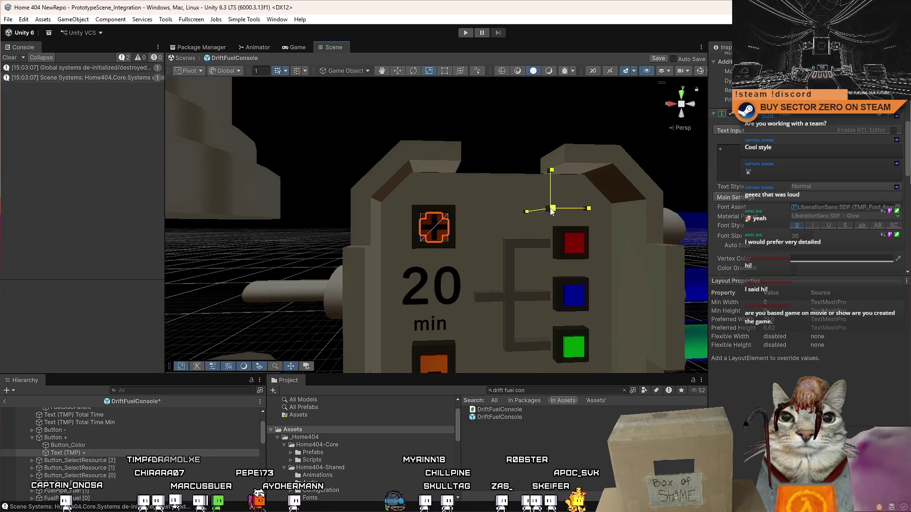
pyautogui.moveTo(552, 208)
pyautogui.mouseDown()
pyautogui.moveTo(551, 224)
pyautogui.moveTo(516, 223)
pyautogui.mouseUp()
pyautogui.press('w')
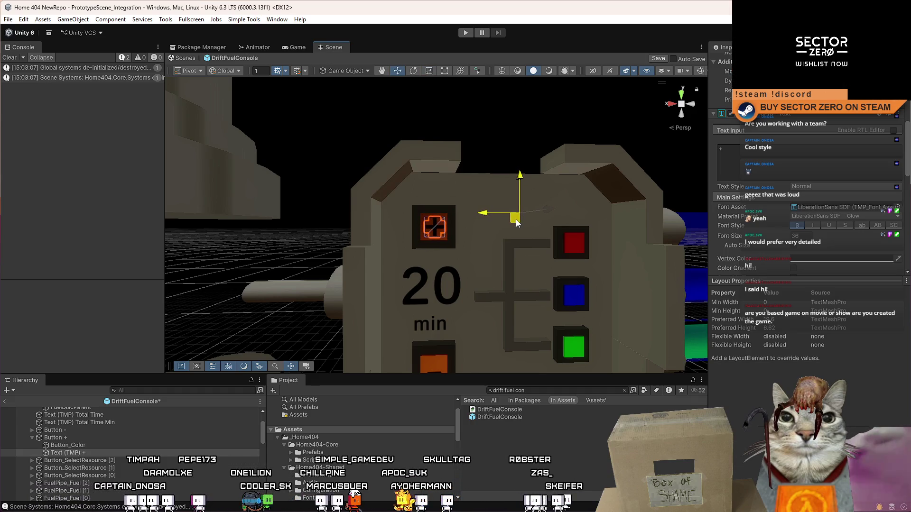
# Select the cross (+) label among the overlapping objects on the console face
pyautogui.press('f')
pyautogui.scroll(-5, 440, 234)
pyautogui.click(441, 234)
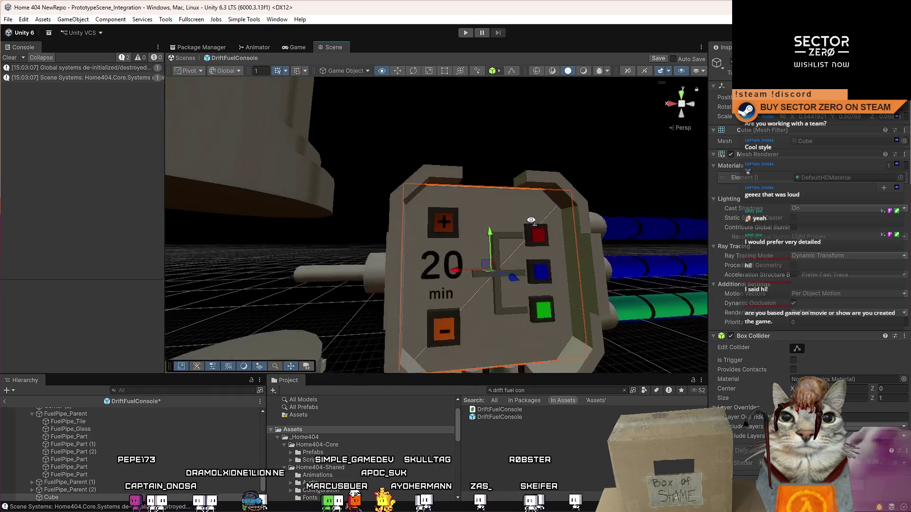
pyautogui.scroll(5, 440, 234)
pyautogui.click(440, 234)
pyautogui.moveTo(440, 234)
pyautogui.mouseDown()
pyautogui.moveTo(488, 234)
pyautogui.moveTo(334, 219)
pyautogui.mouseUp()
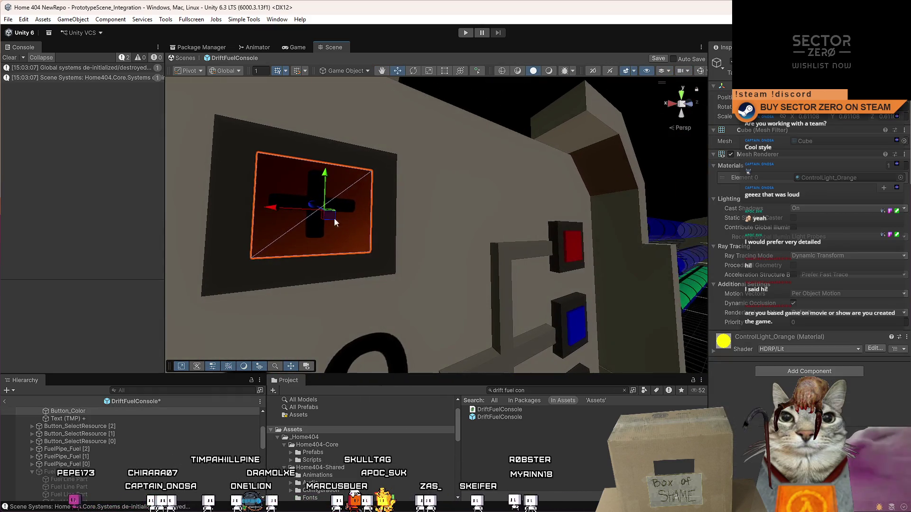
pyautogui.click(297, 196)
pyautogui.click(297, 196)
pyautogui.click(308, 192)
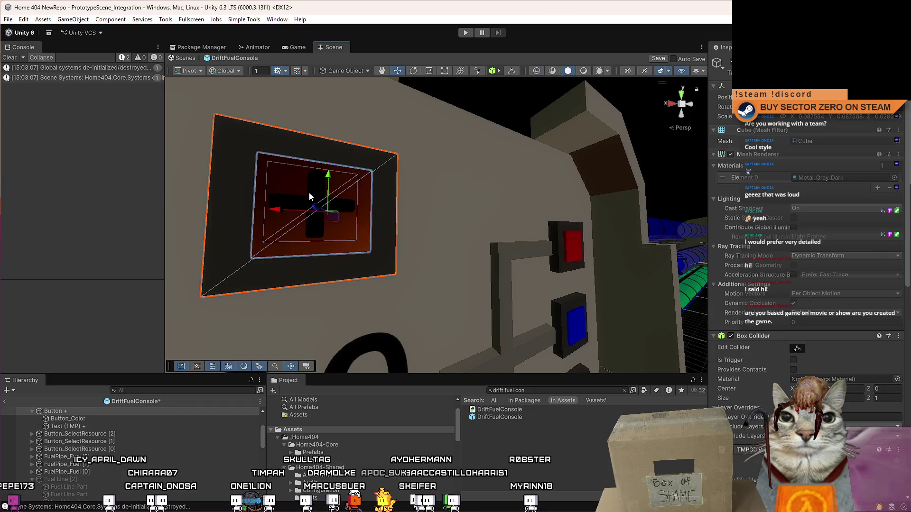
pyautogui.click(322, 192)
pyautogui.click(323, 192)
# Add the minus Text (TMP) label to the selection and frame both labels
pyautogui.moveTo(323, 192)
pyautogui.mouseDown()
pyautogui.moveTo(388, 270)
pyautogui.moveTo(332, 304)
pyautogui.moveTo(251, 321)
pyautogui.mouseUp()
pyautogui.scroll(3, 95, 452)
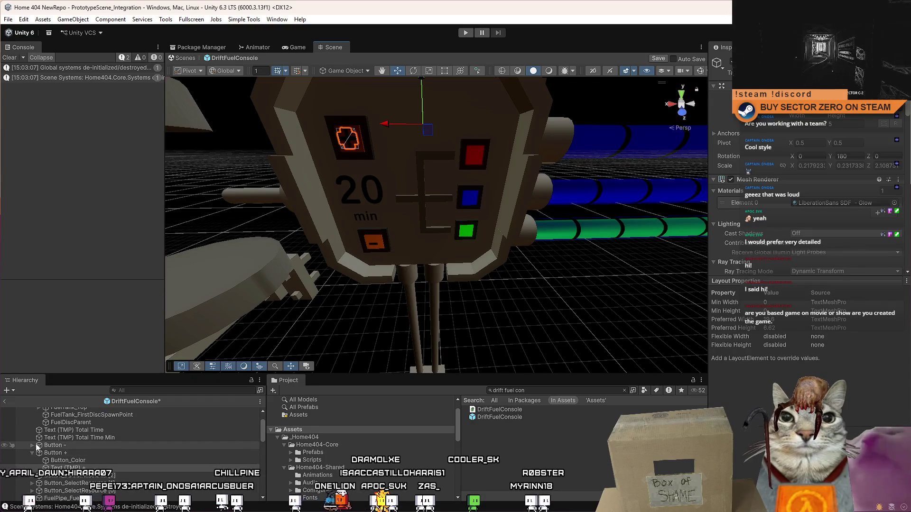
pyautogui.keyDown('ctrl'); pyautogui.click(78, 458); pyautogui.keyUp('ctrl')
pyautogui.moveTo(362, 295)
pyautogui.mouseDown()
pyautogui.moveTo(497, 297)
pyautogui.moveTo(481, 277)
pyautogui.mouseUp()
pyautogui.press('f')
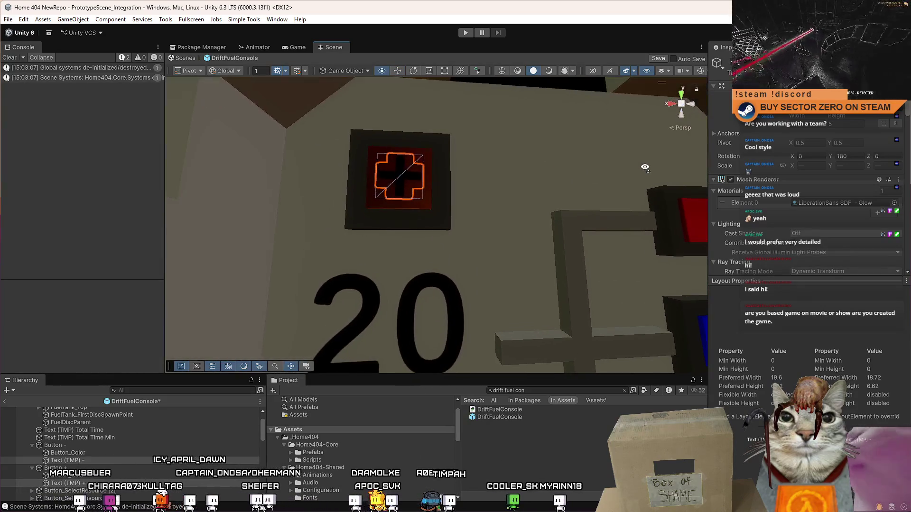
# Select and frame the console panel Cube, then switch to the orthographic Front view
pyautogui.click(540, 172)
pyautogui.press('f')
pyautogui.scroll(3, 692, 105)
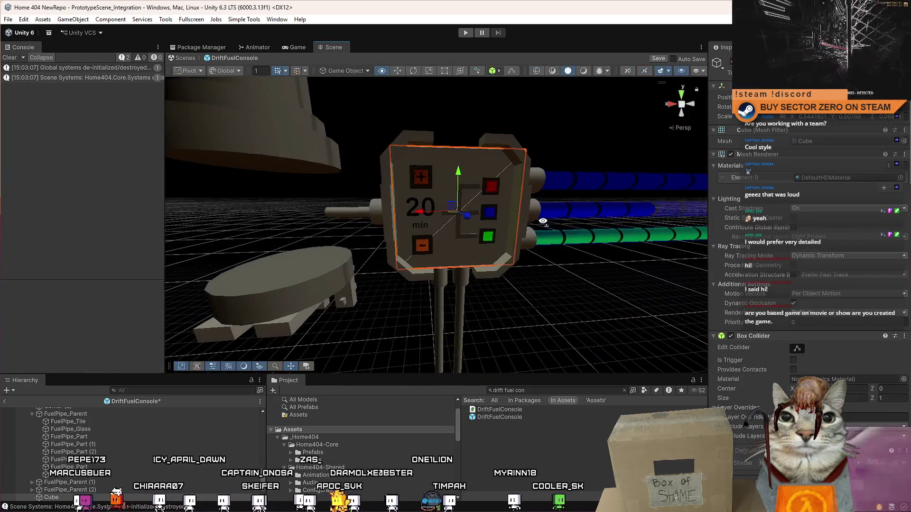
pyautogui.click(693, 105)
pyautogui.scroll(5, 440, 209)
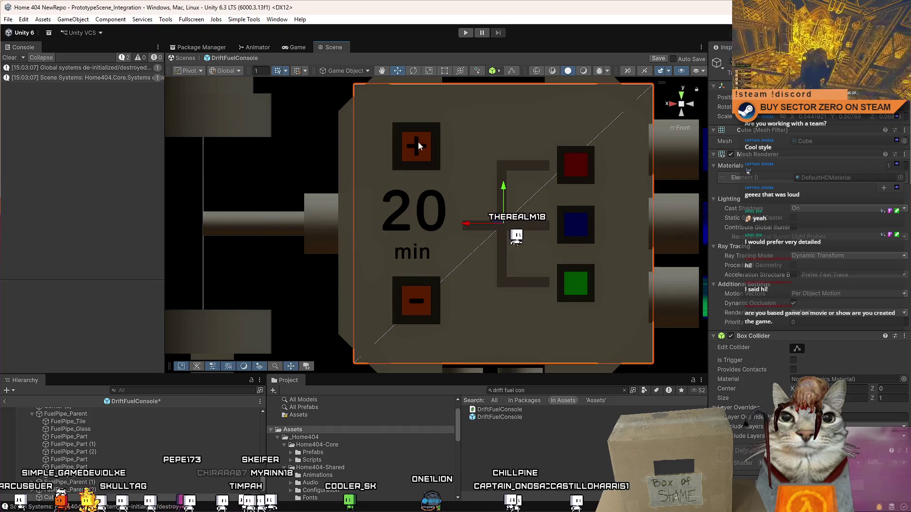
# Select the Text (TMP) + label and nudge it slightly left along X
pyautogui.click(421, 149)
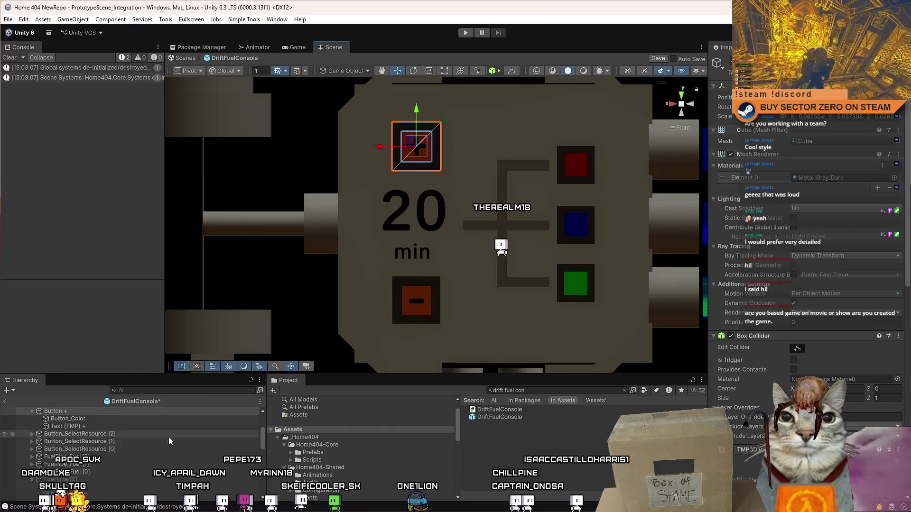
pyautogui.click(121, 428)
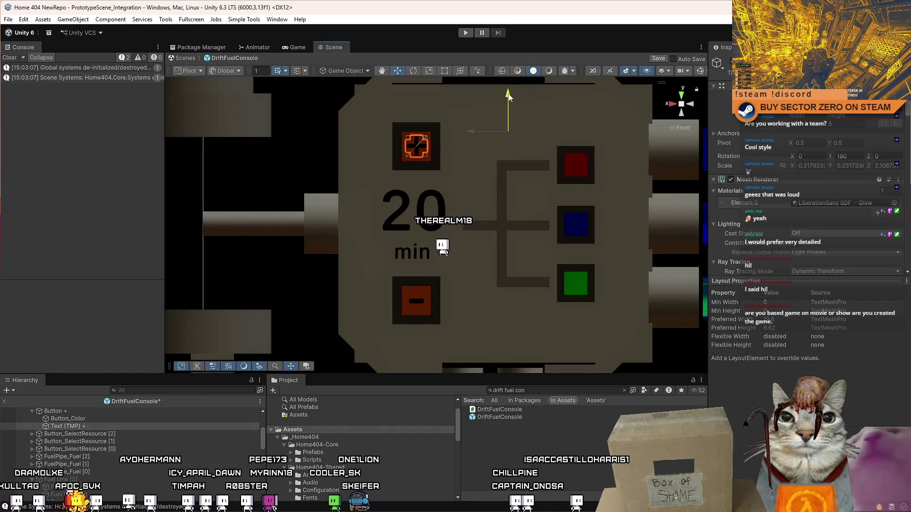
pyautogui.moveTo(508, 96); pyautogui.dragTo(508, 97)
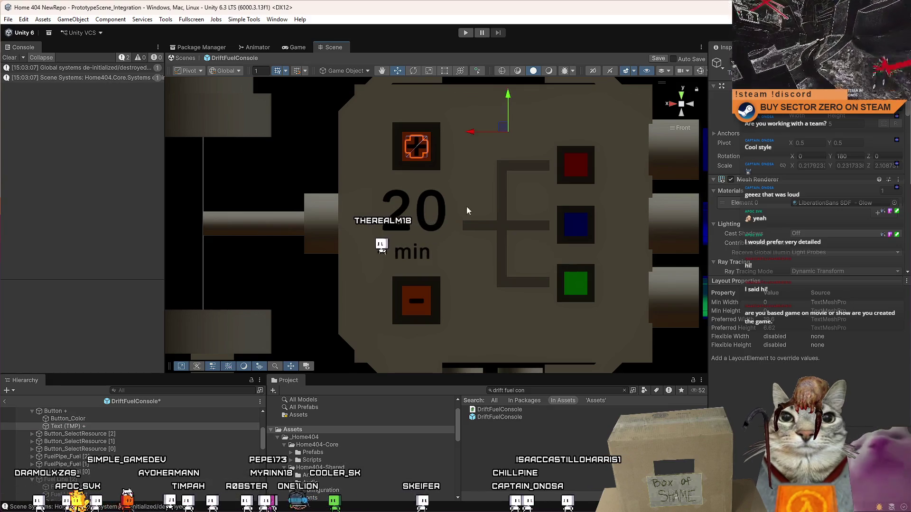
pyautogui.scroll(3, 452, 245)
pyautogui.scroll(6, 444, 154)
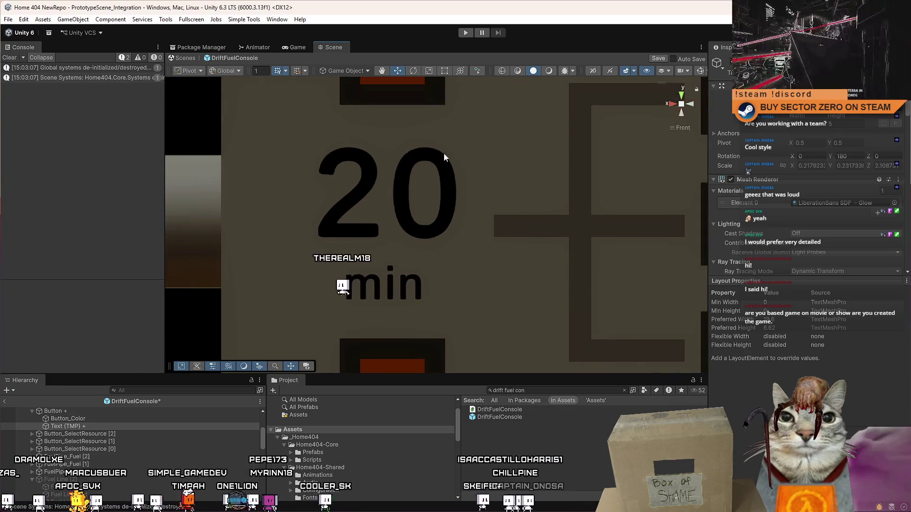
pyautogui.scroll(2, 415, 211)
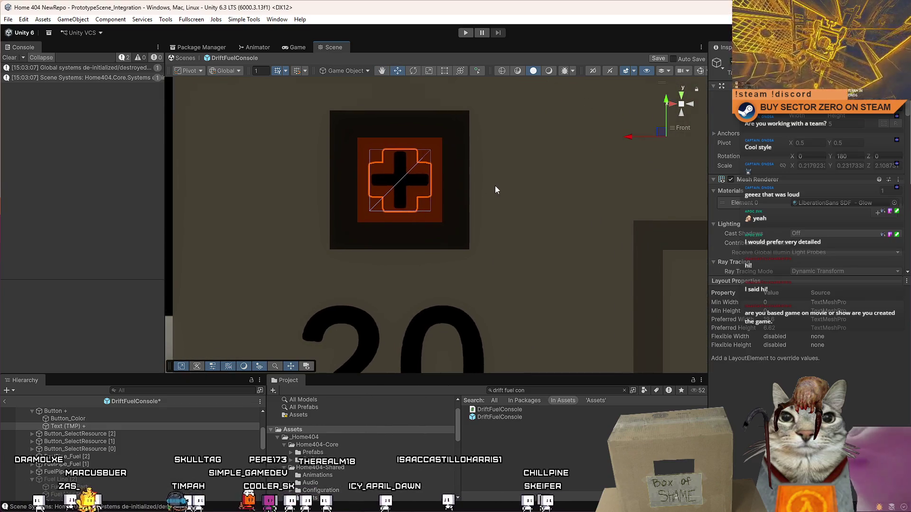
pyautogui.moveTo(630, 139); pyautogui.dragTo(630, 138)
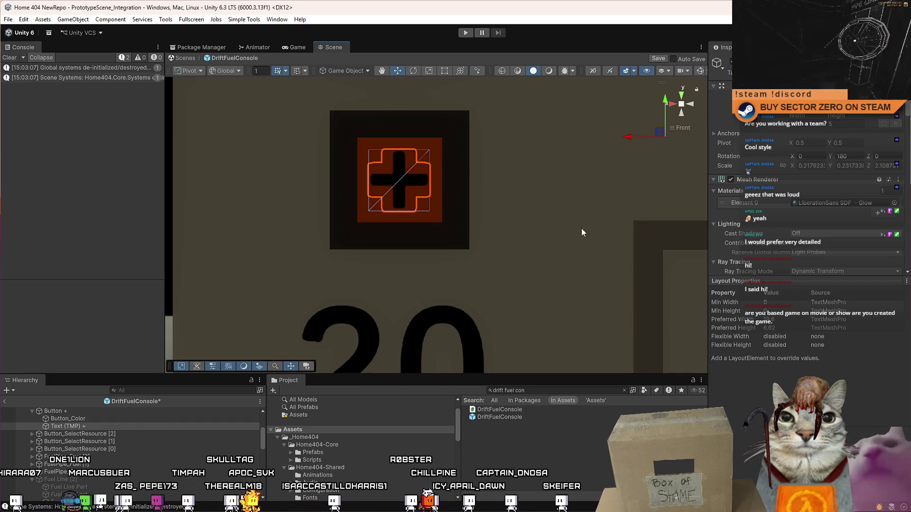
# Select the minus sign's Text (TMP) - object and return the scene to perspective view
pyautogui.press('Down')
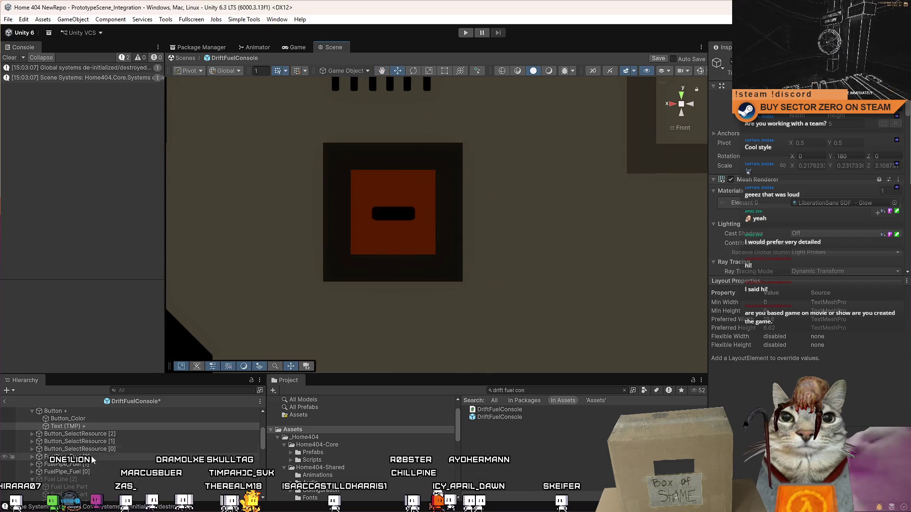
pyautogui.scroll(2, 65, 440)
pyautogui.scroll(2, 71, 446)
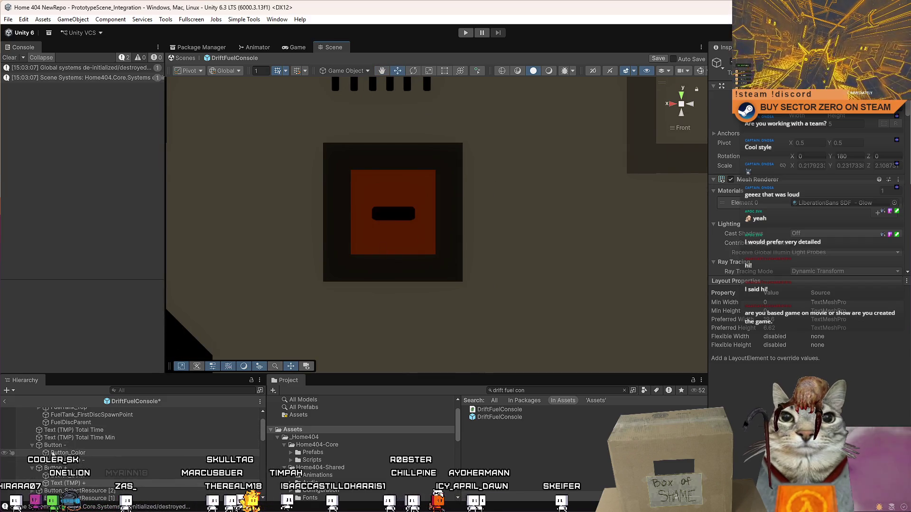
pyautogui.click(84, 457)
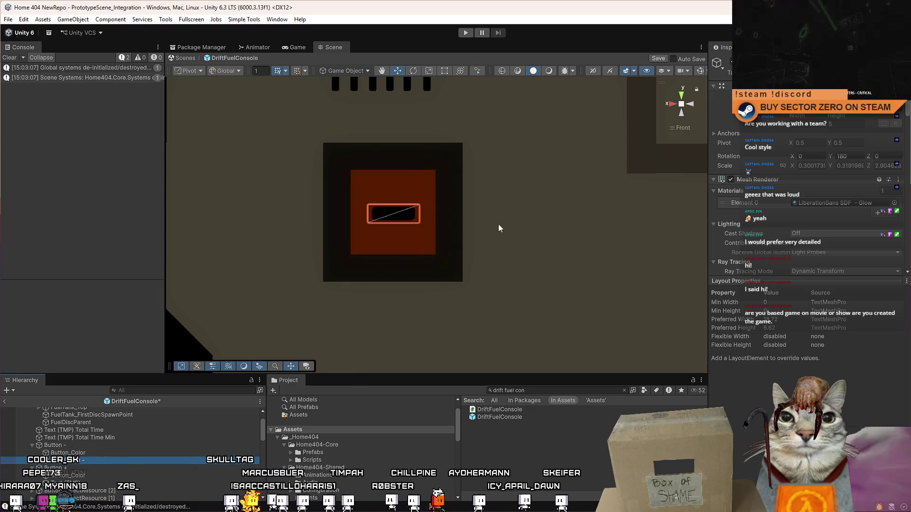
pyautogui.moveTo(497, 223)
pyautogui.keyDown('alt'); pyautogui.mouseDown()
pyautogui.moveTo(492, 260)
pyautogui.moveTo(611, 192)
pyautogui.mouseUp(); pyautogui.keyUp('alt')
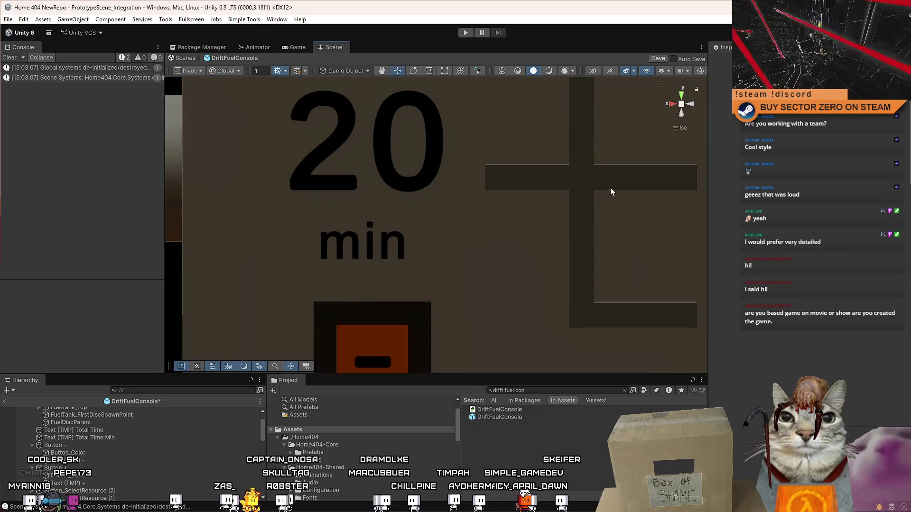
pyautogui.click(682, 105)
pyautogui.moveTo(520, 212)
pyautogui.keyDown('alt'); pyautogui.mouseDown()
pyautogui.moveTo(544, 228)
pyautogui.moveTo(524, 210)
pyautogui.mouseUp(); pyautogui.keyUp('alt')
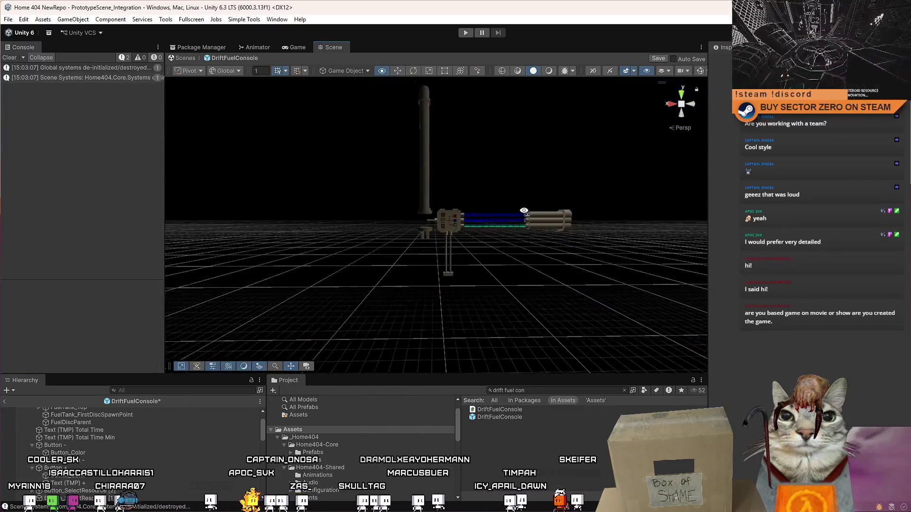
pyautogui.scroll(10, 524, 211)
pyautogui.scroll(-3, 525, 208)
pyautogui.scroll(3, 527, 209)
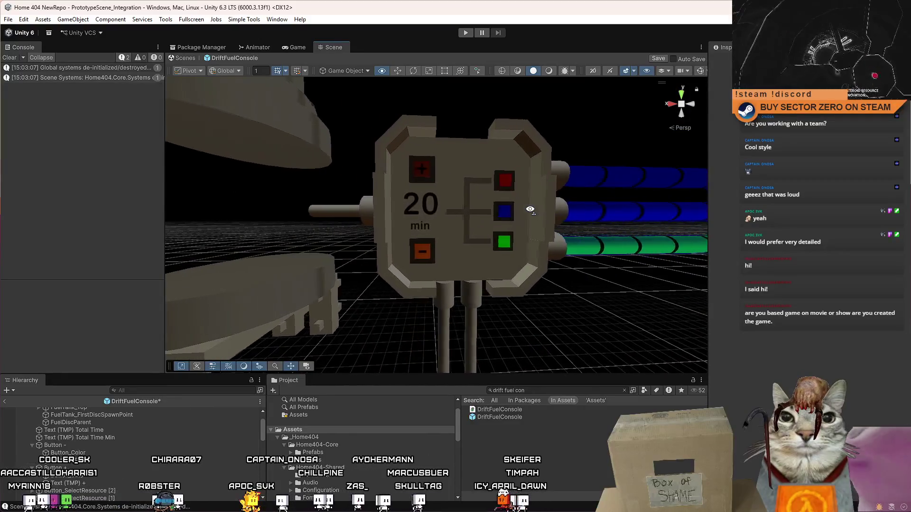
pyautogui.scroll(-6, 530, 209)
pyautogui.scroll(3, 530, 210)
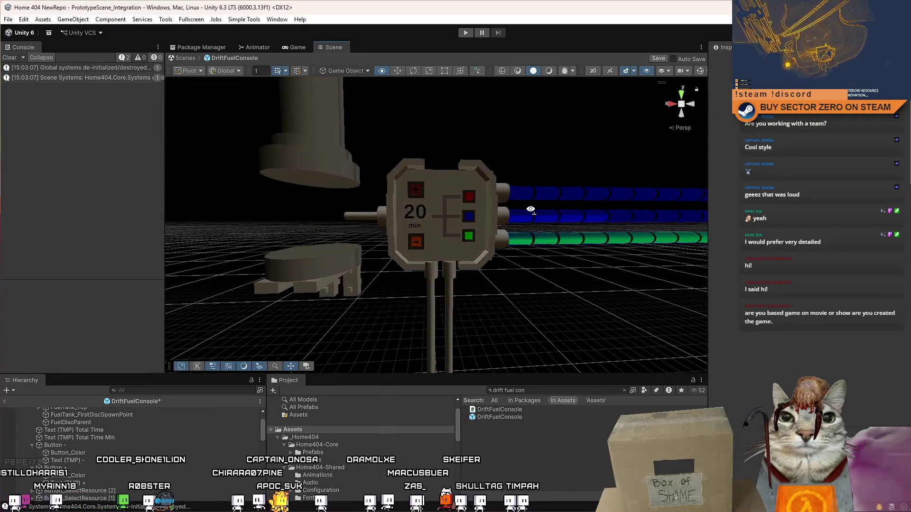
pyautogui.scroll(2, 531, 210)
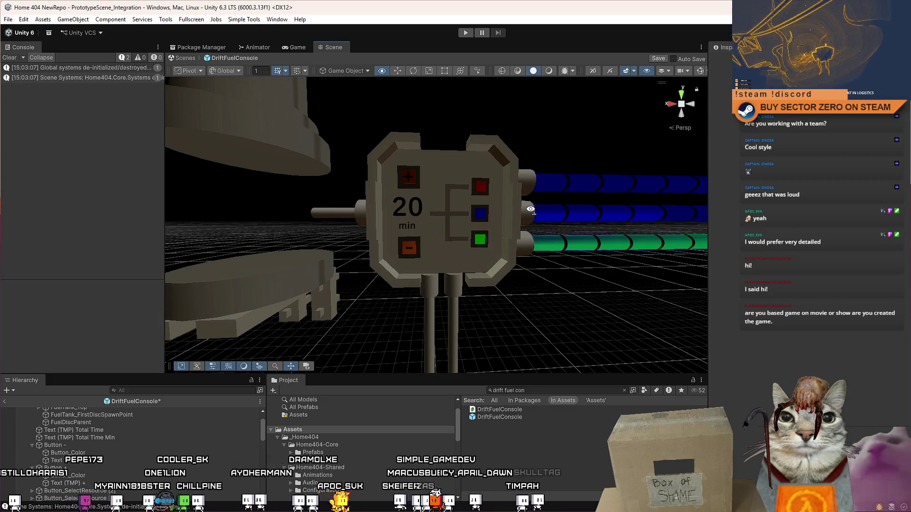
pyautogui.scroll(-4, 530, 209)
pyautogui.moveTo(530, 209); pyautogui.dragTo(326, 279)
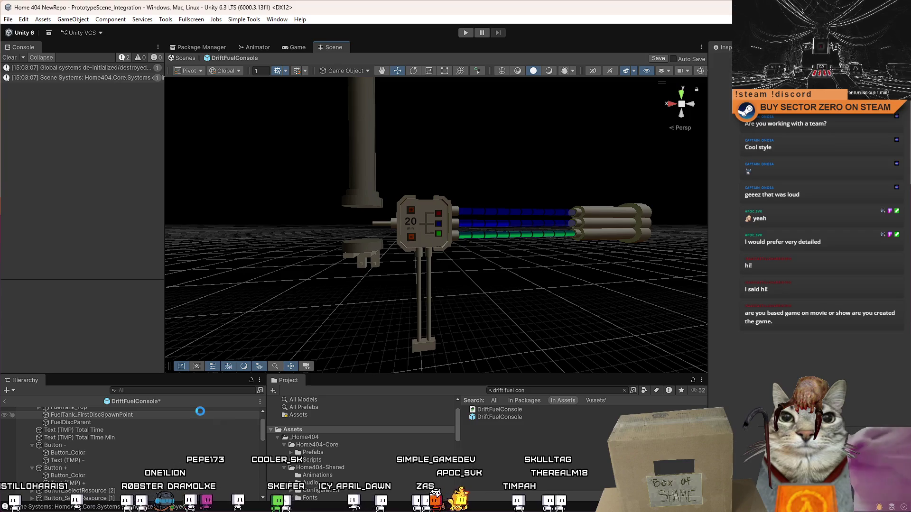
pyautogui.moveTo(264, 429); pyautogui.dragTo(262, 417)
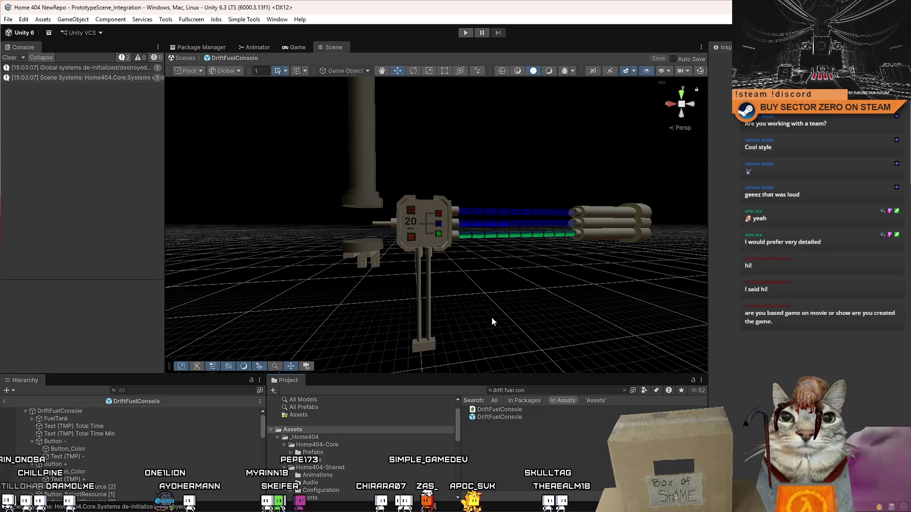
pyautogui.moveTo(493, 322)
pyautogui.mouseDown()
pyautogui.moveTo(488, 301)
pyautogui.moveTo(468, 303)
pyautogui.mouseUp()
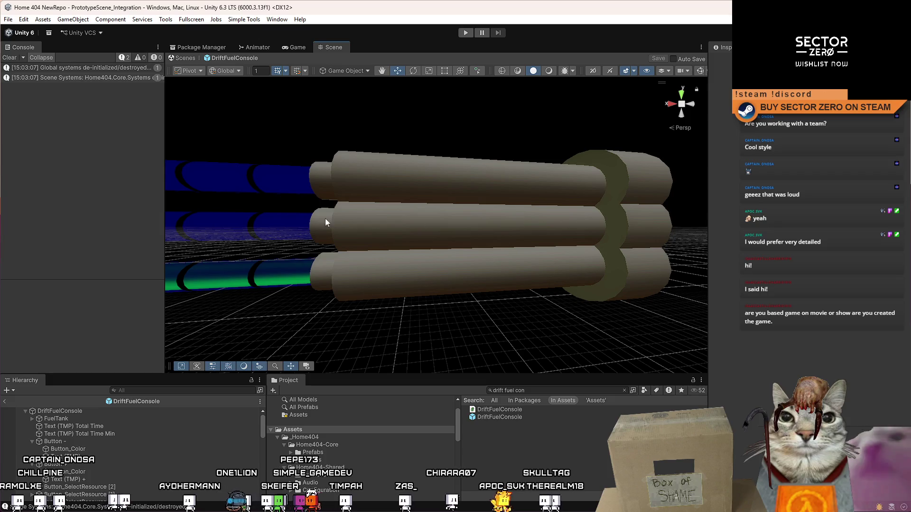
pyautogui.moveTo(363, 228)
pyautogui.mouseDown()
pyautogui.moveTo(298, 230)
pyautogui.moveTo(534, 227)
pyautogui.moveTo(579, 194)
pyautogui.moveTo(539, 224)
pyautogui.moveTo(545, 234)
pyautogui.mouseUp()
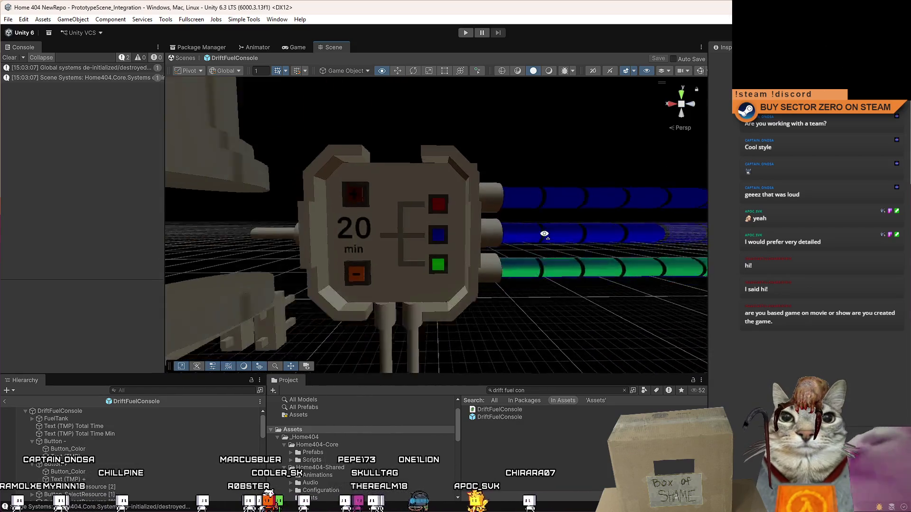
pyautogui.press('f')
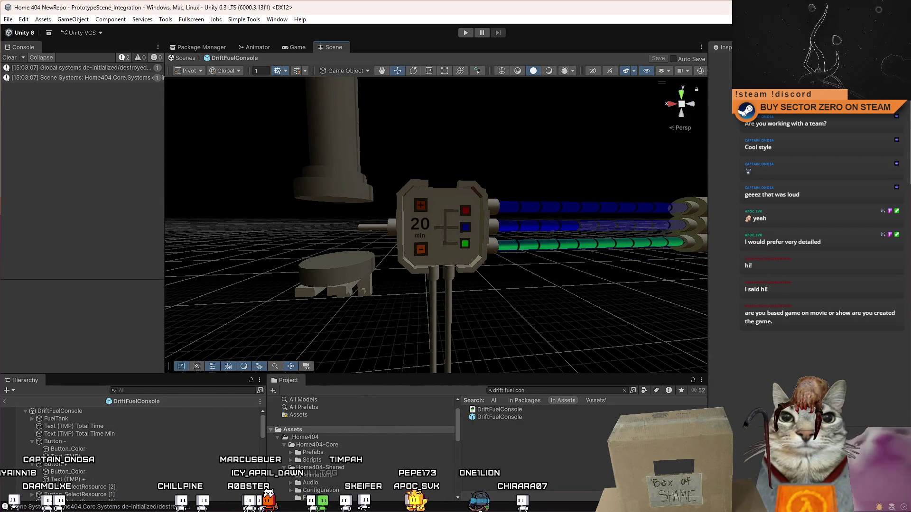
# Enter Play mode, pass the tutorial screen, and walk toward the Drift Fuel Controls wall
pyautogui.click(465, 34)
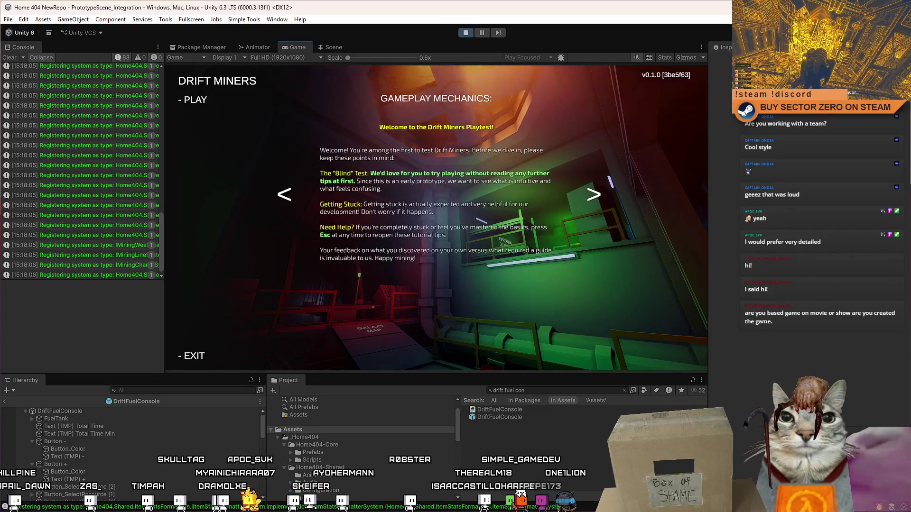
pyautogui.click(195, 100)
pyautogui.press('w')
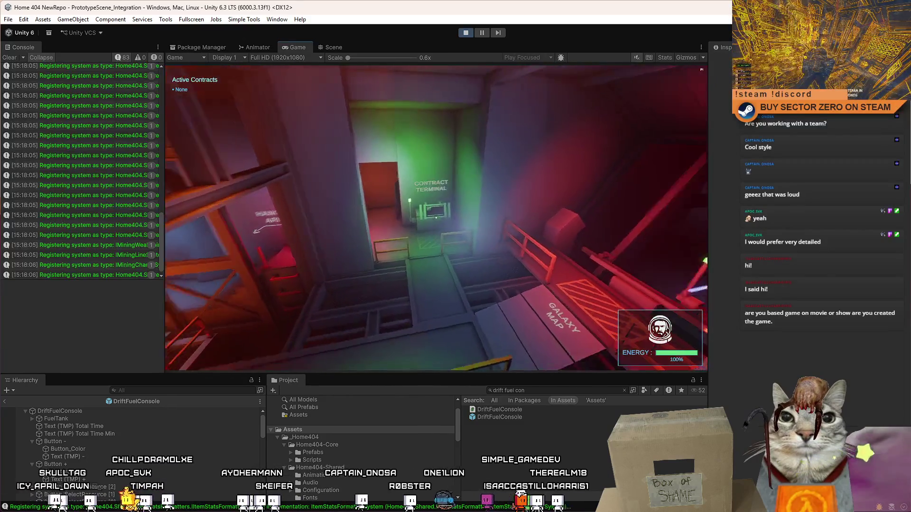
pyautogui.press('w')
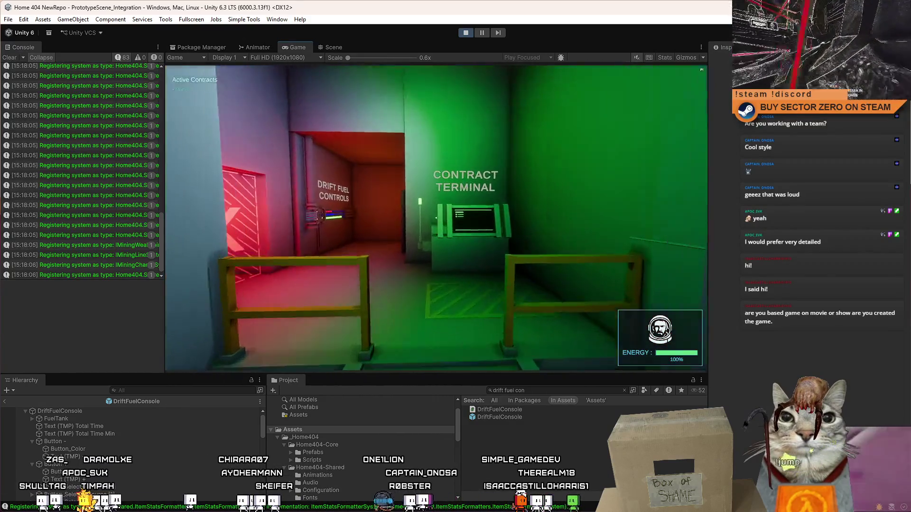
pyautogui.press('w')
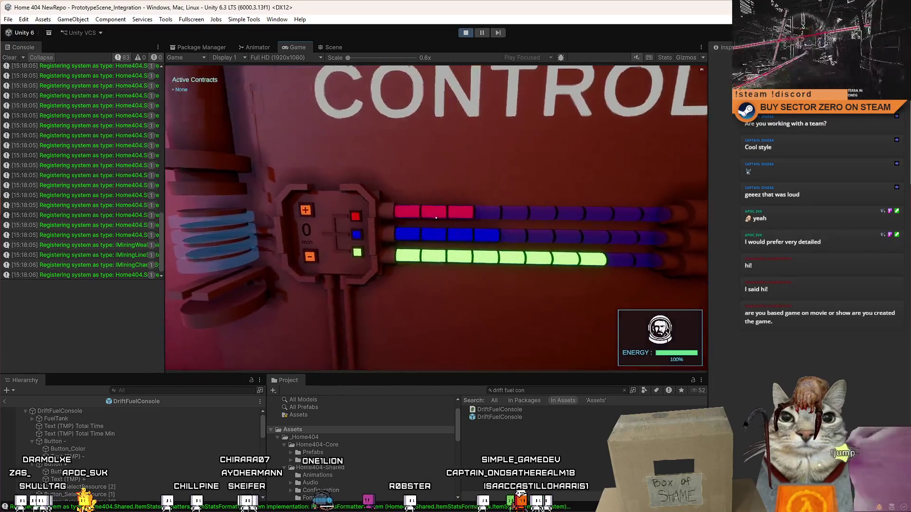
# Move back and forth to inspect the fuel console under its DRIFT FUEL CONTROLS sign, then pause
pyautogui.press('s')
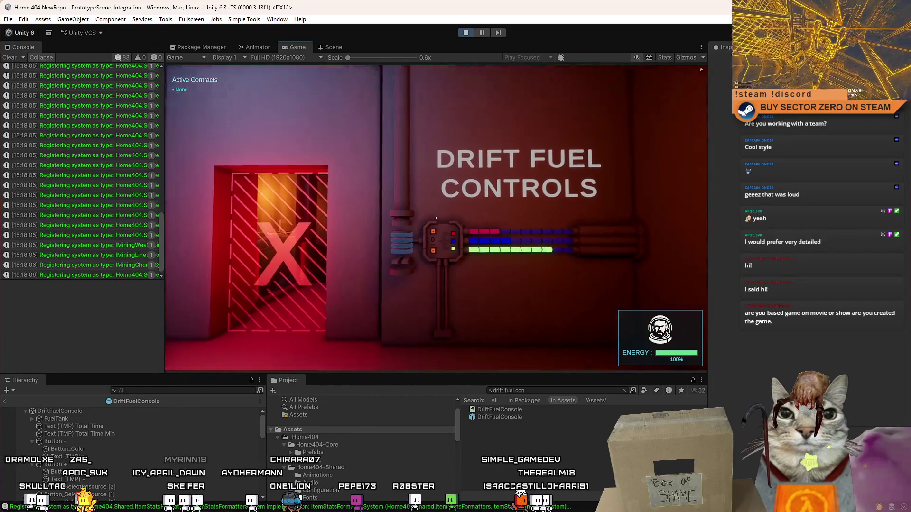
pyautogui.press('w')
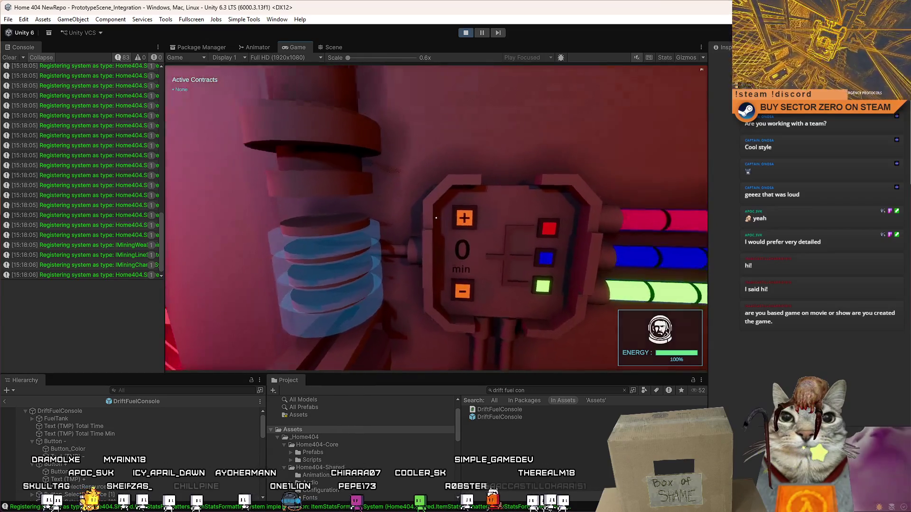
pyautogui.press('s')
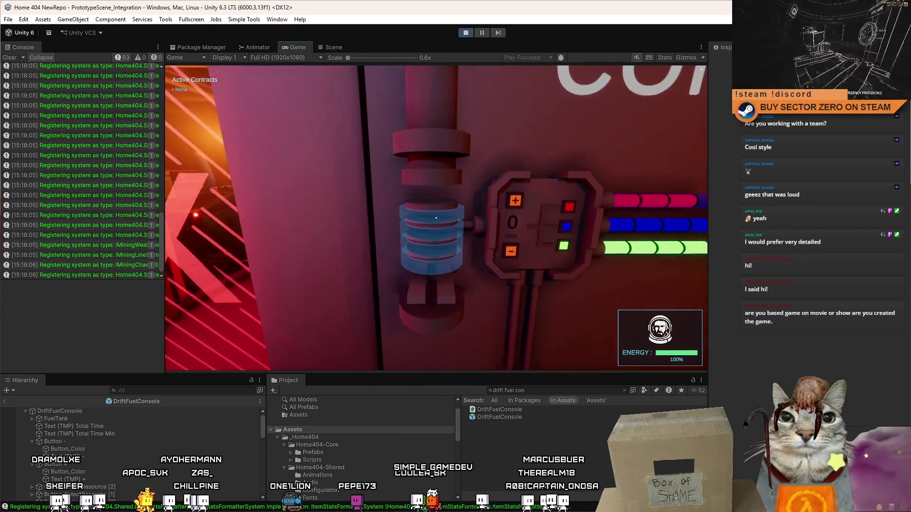
pyautogui.press('s')
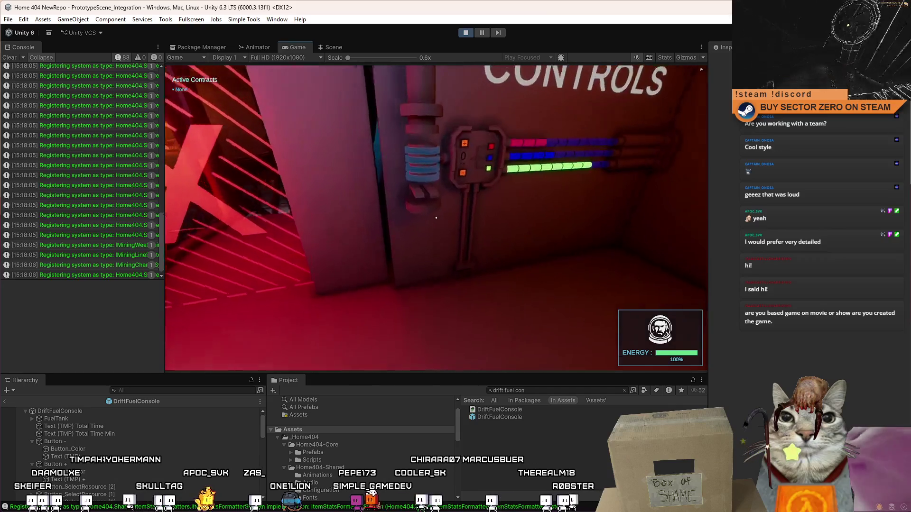
pyautogui.press('w')
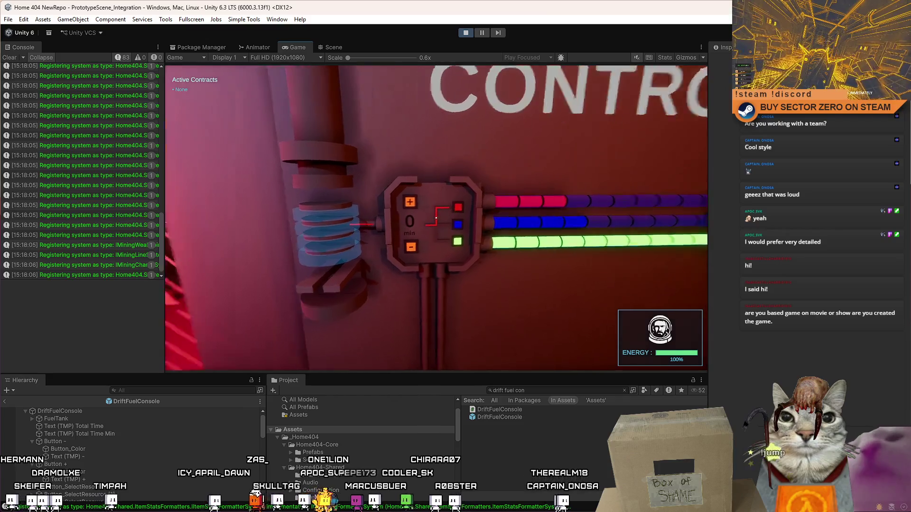
pyautogui.press('s')
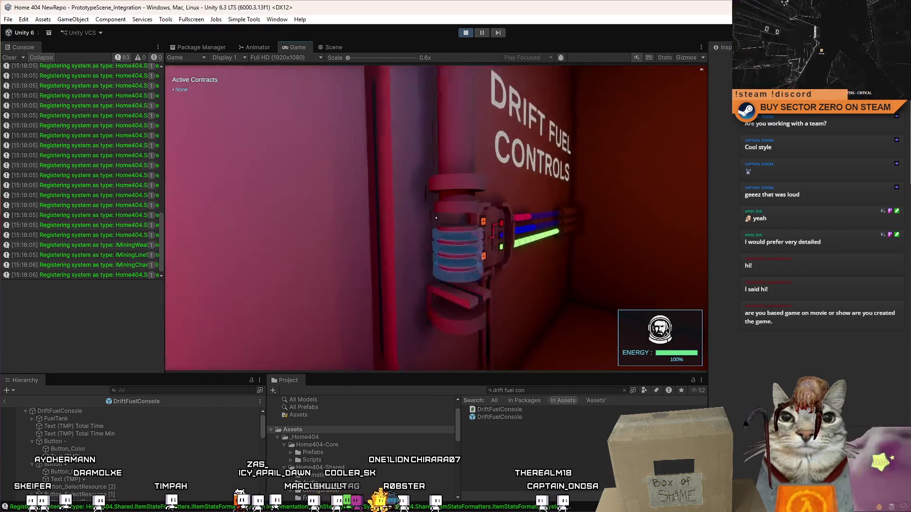
pyautogui.press('w')
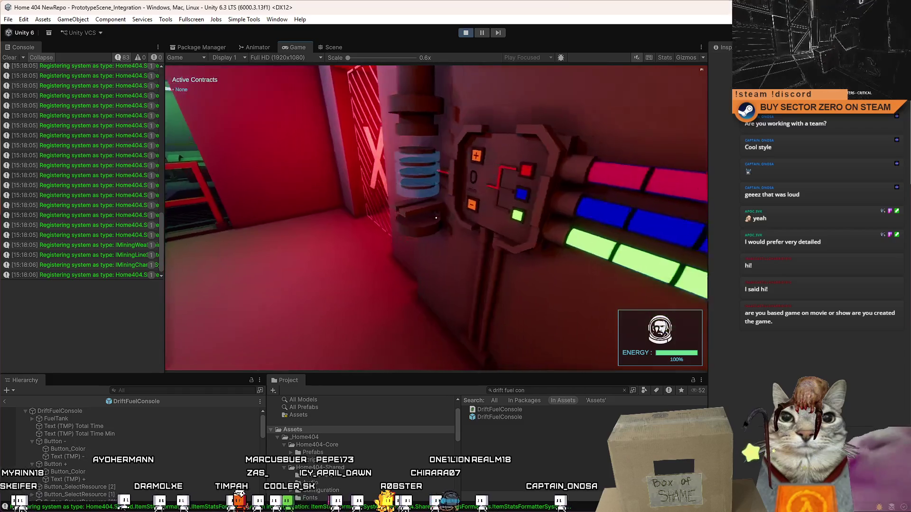
pyautogui.press('w')
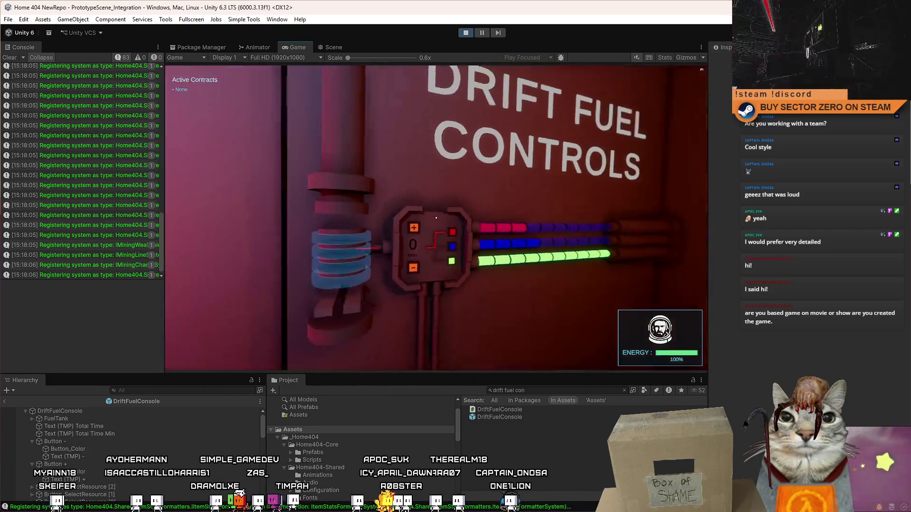
pyautogui.press('Escape')
# Stop the playtest and select the DriftFuelConsole root object in the prefab Hierarchy
pyautogui.click(463, 34)
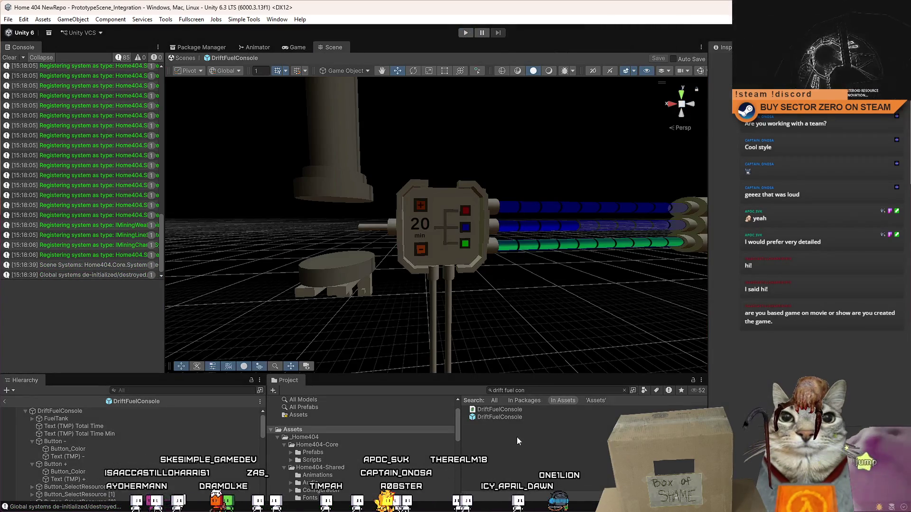
pyautogui.click(539, 418)
pyautogui.click(60, 411)
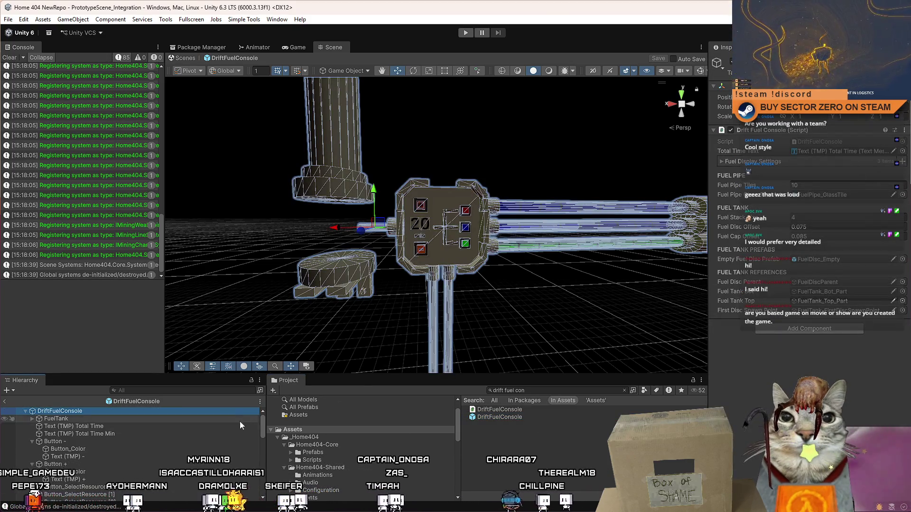
pyautogui.click(32, 442)
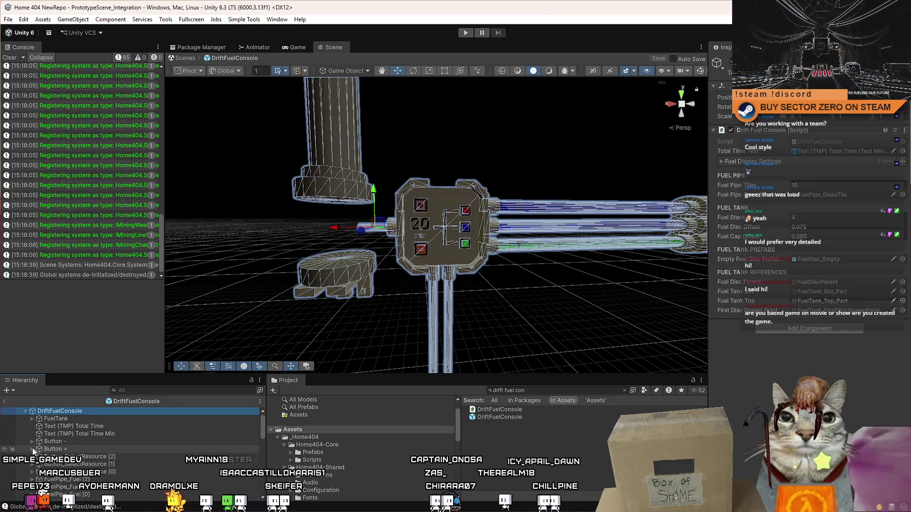
pyautogui.scroll(-3, 106, 455)
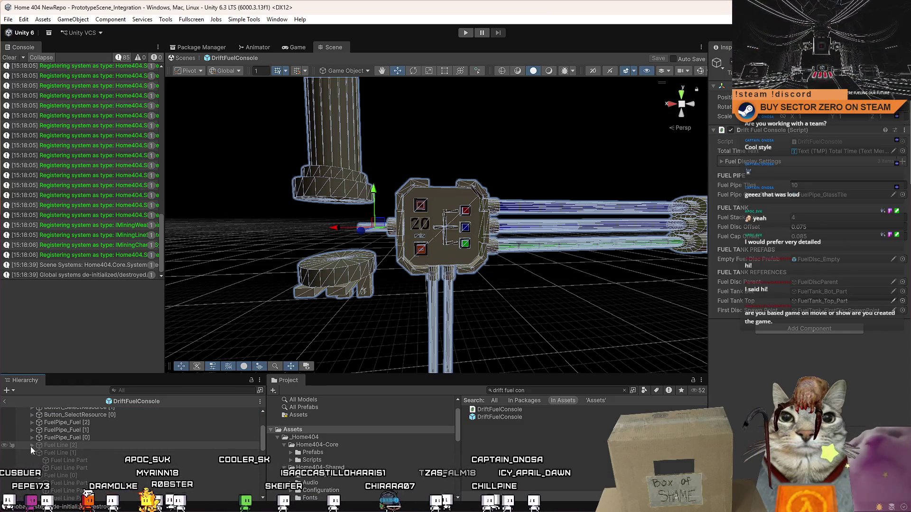
pyautogui.click(53, 460)
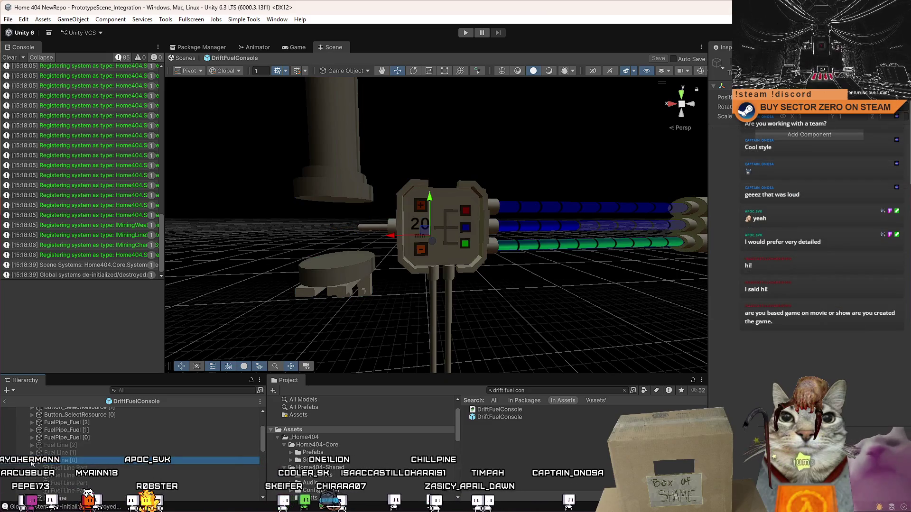
pyautogui.scroll(3, 117, 457)
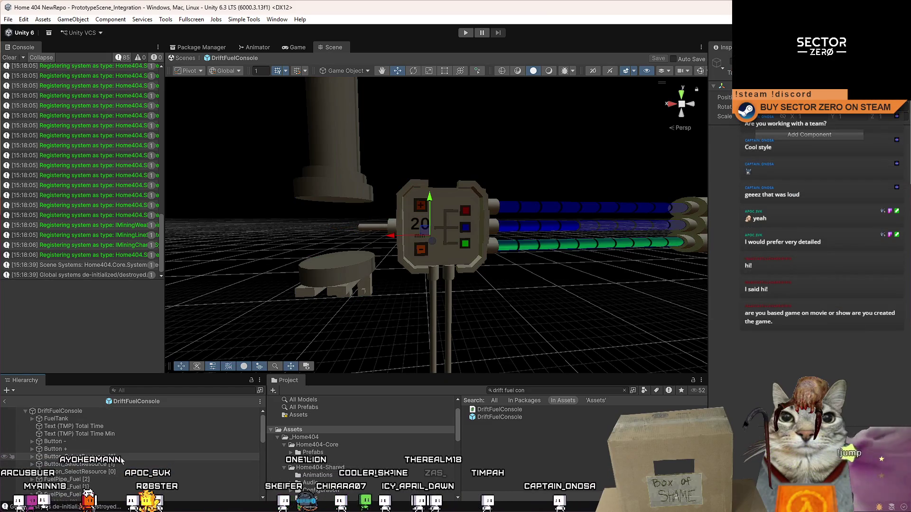
pyautogui.click(74, 412)
# Expand FuelTank and assign FuelTank_Bot to the script's Fuel Tank Bot field
pyautogui.scroll(-5, 115, 456)
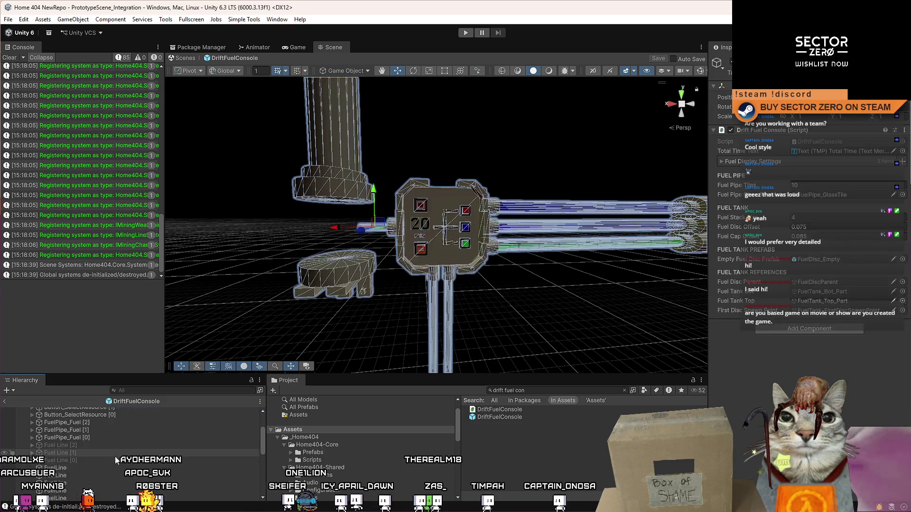
pyautogui.scroll(-4, 119, 449)
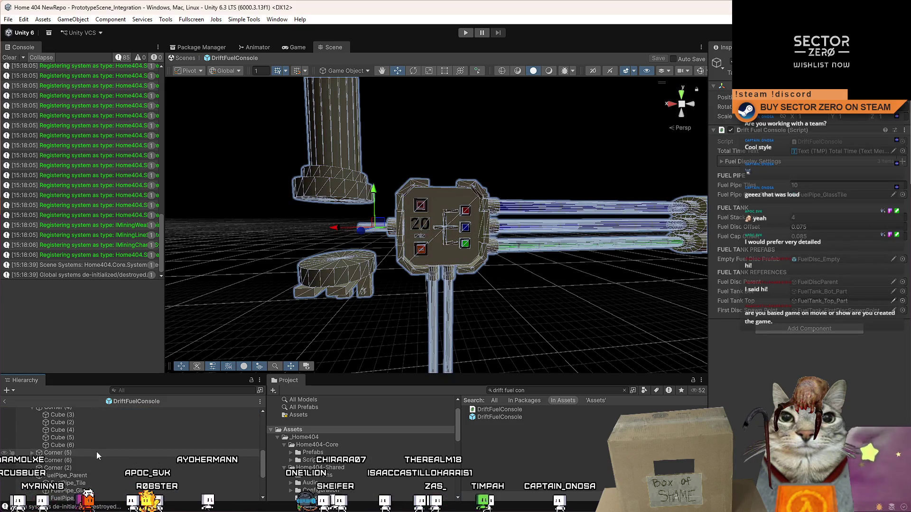
pyautogui.click(33, 436)
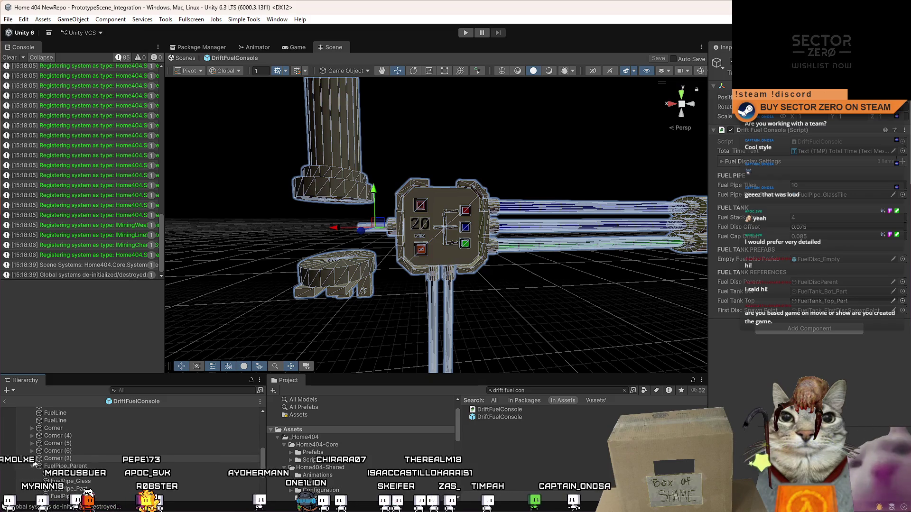
pyautogui.click(32, 466)
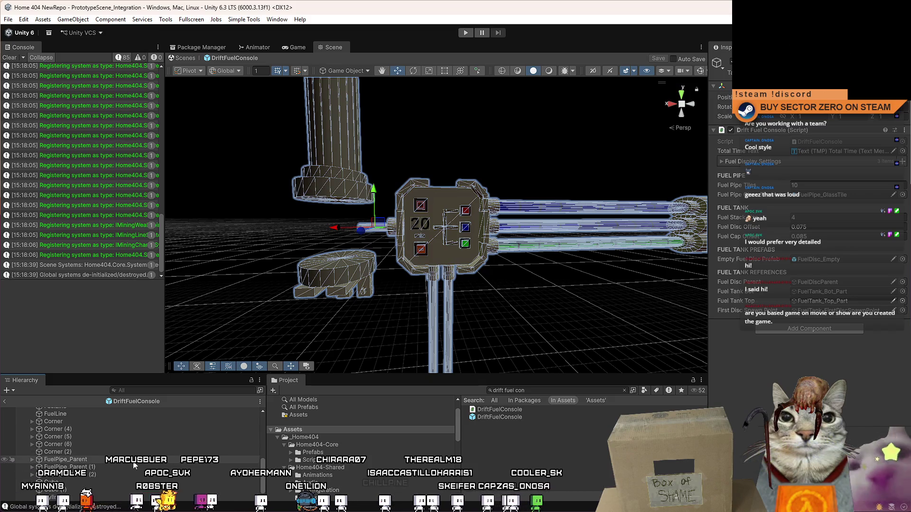
pyautogui.scroll(5, 131, 469)
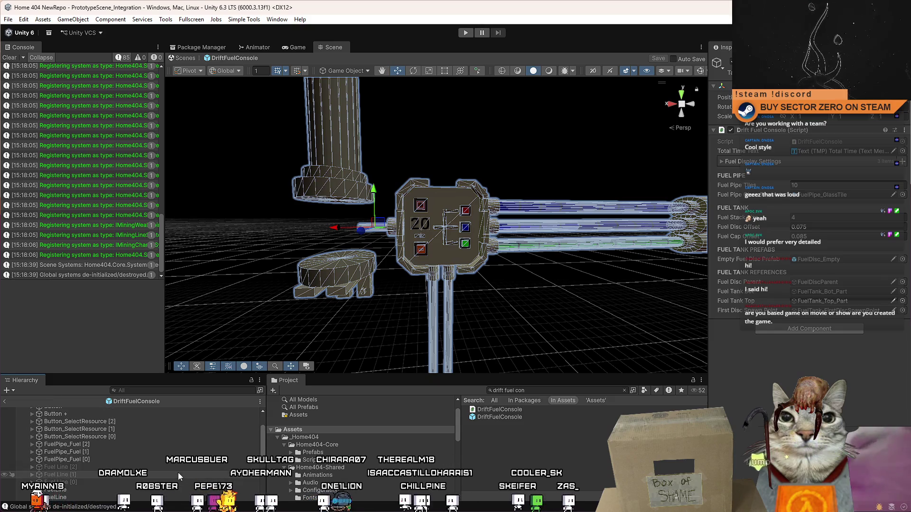
pyautogui.moveTo(263, 445); pyautogui.dragTo(260, 432)
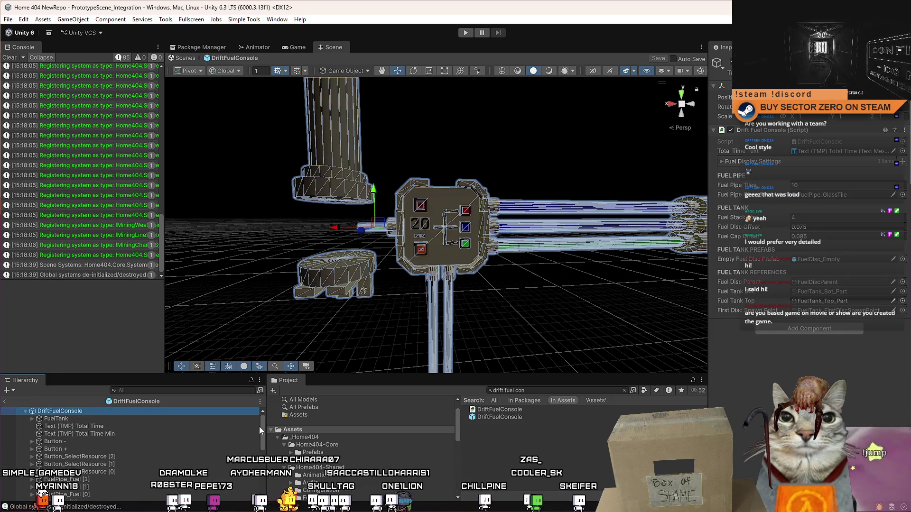
pyautogui.click(31, 419)
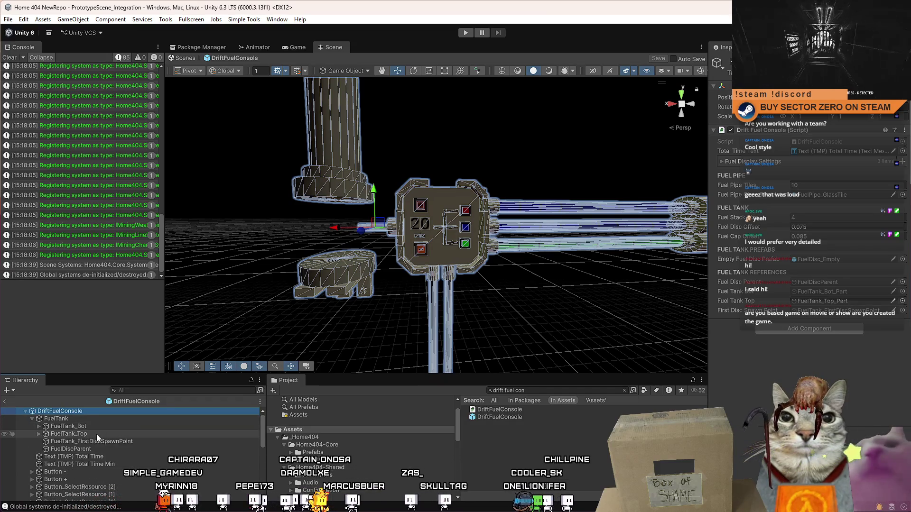
pyautogui.moveTo(99, 429); pyautogui.dragTo(835, 291)
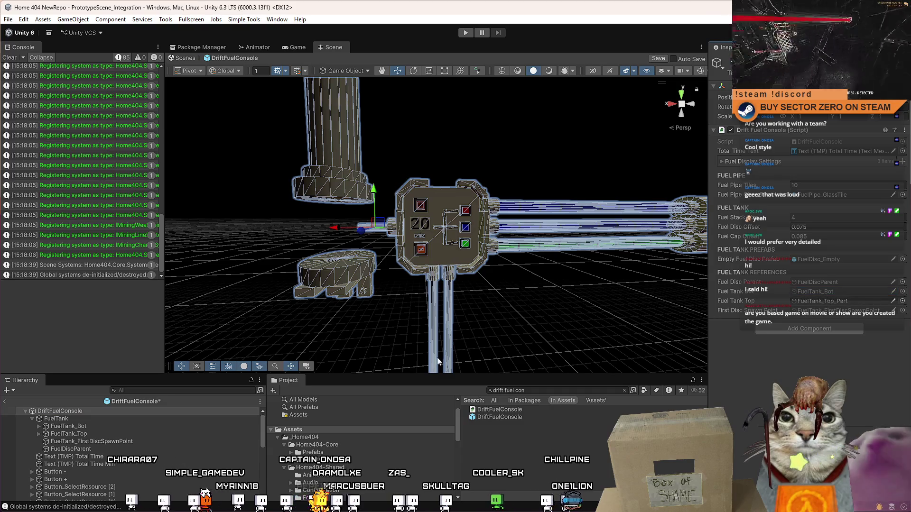
pyautogui.moveTo(70, 435)
pyautogui.mouseDown()
pyautogui.moveTo(810, 295)
pyautogui.moveTo(844, 304)
pyautogui.mouseUp()
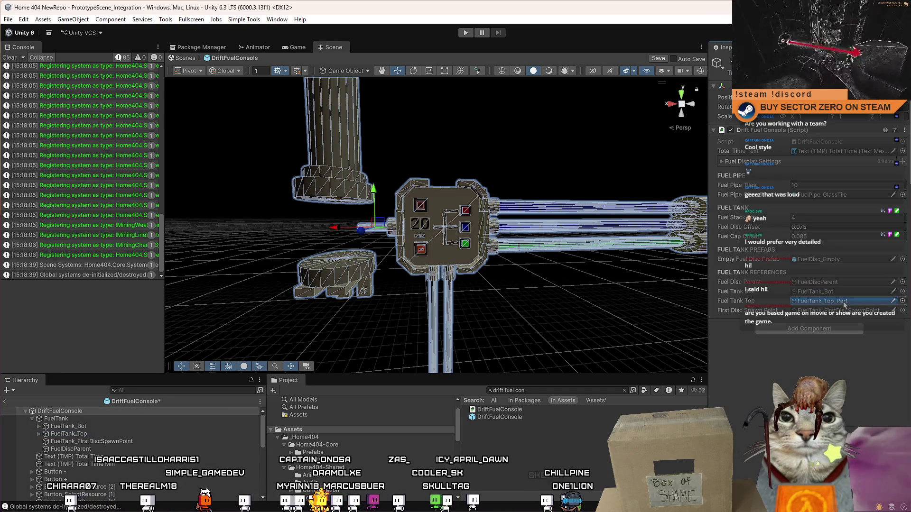
pyautogui.click(543, 441)
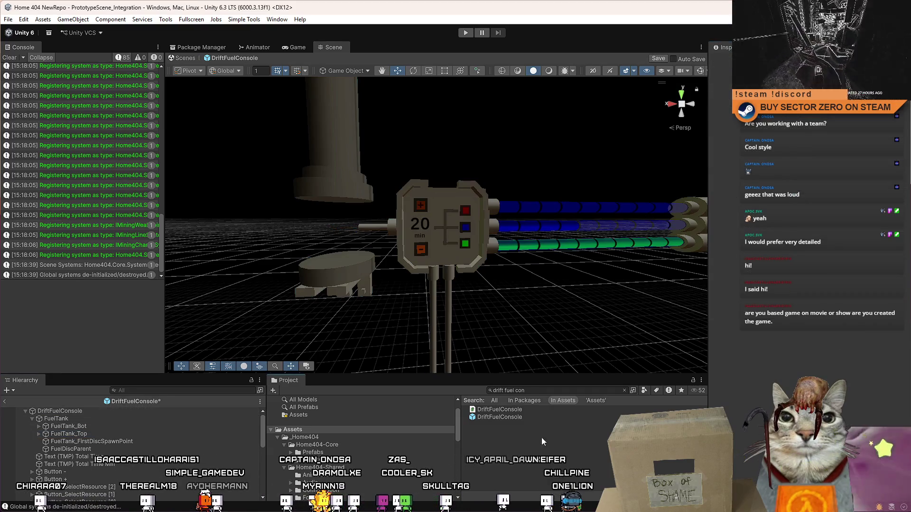
# Clear the Console, exit the prefab back to PrototypeScene_Integration, and enter Play mode
pyautogui.click(10, 57)
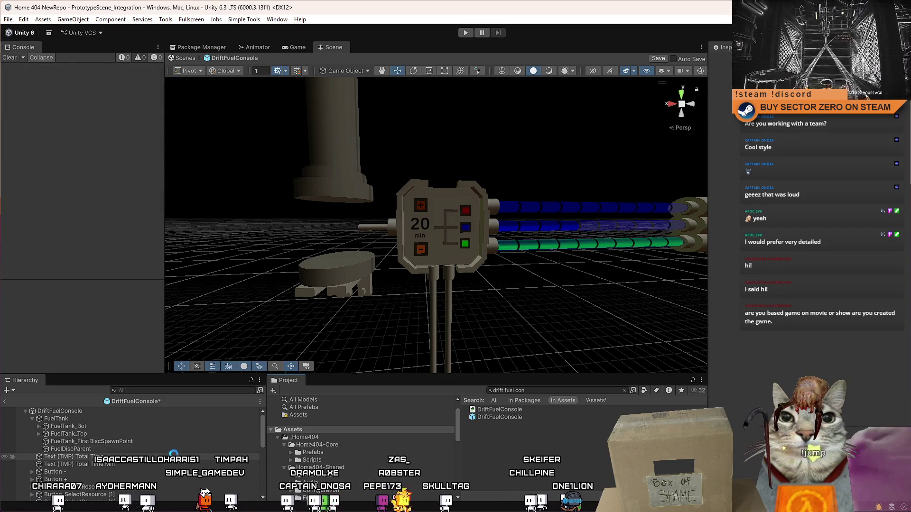
pyautogui.click(190, 59)
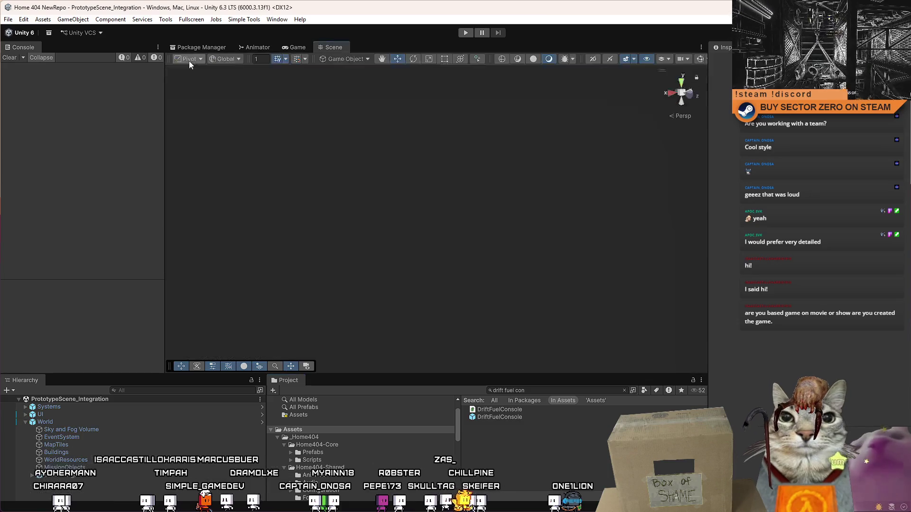
pyautogui.click(467, 32)
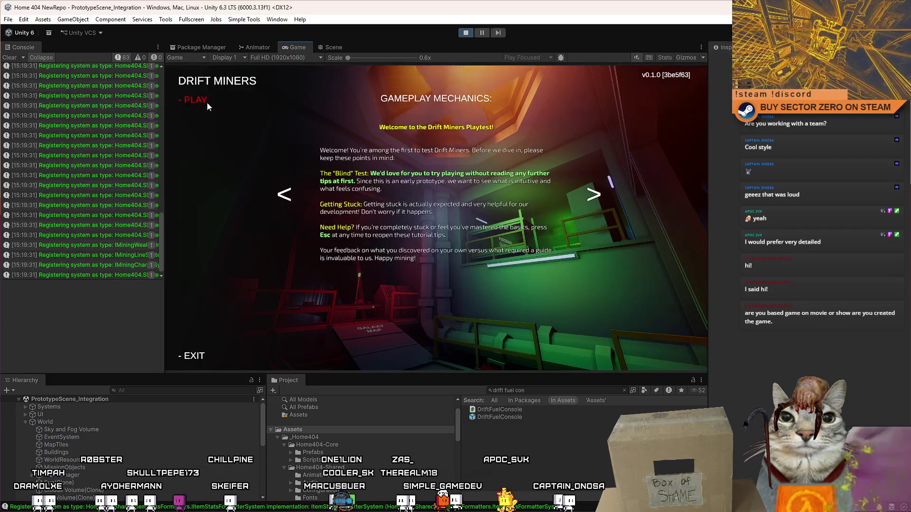
# Start the game from its main menu, walk up to the Drift Fuel Controls console, and pause with Esc
pyautogui.click(207, 101)
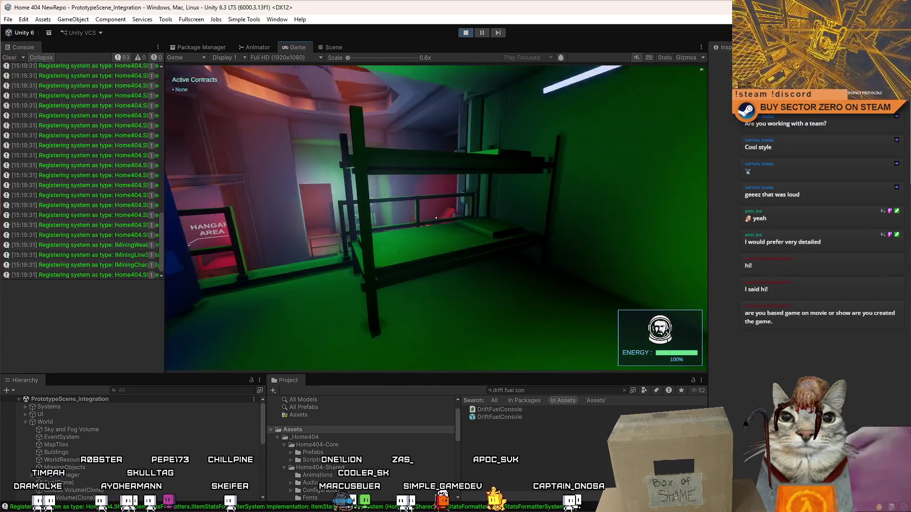
pyautogui.press('w')
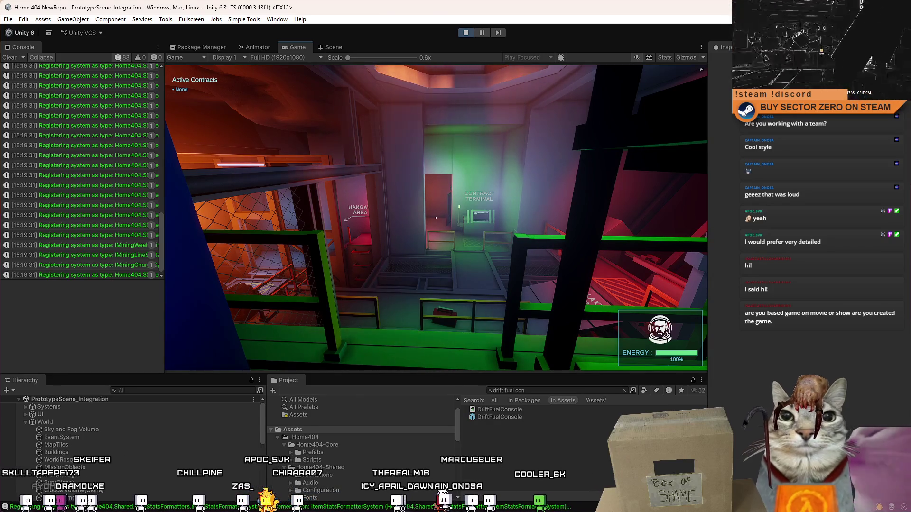
pyautogui.press('w')
pyautogui.press('w')
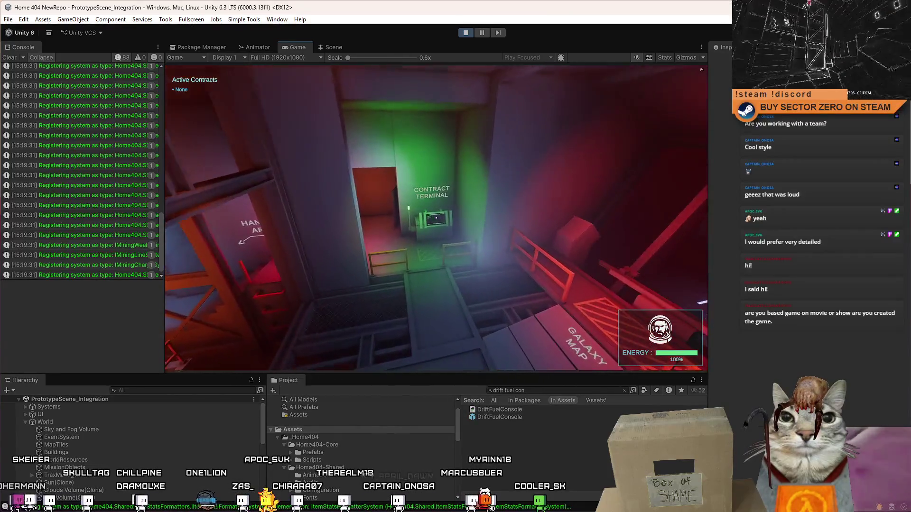
pyautogui.press('w')
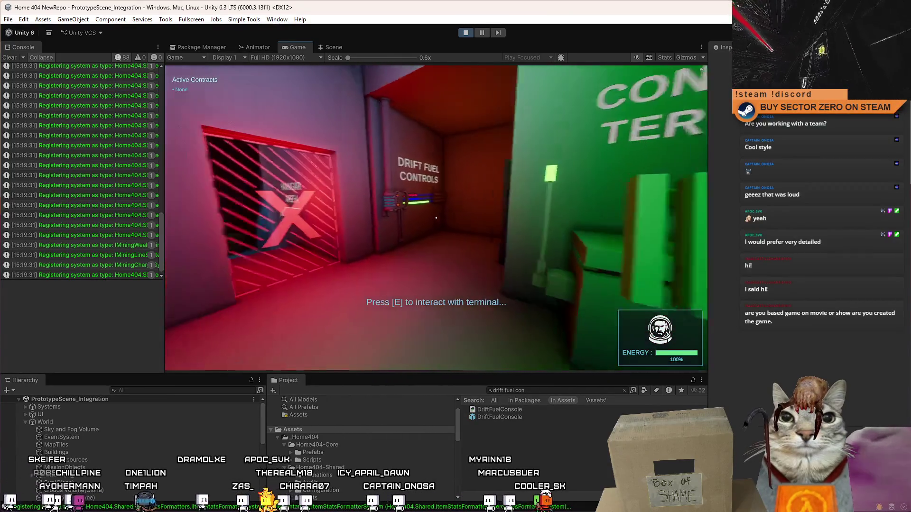
pyautogui.press('Escape')
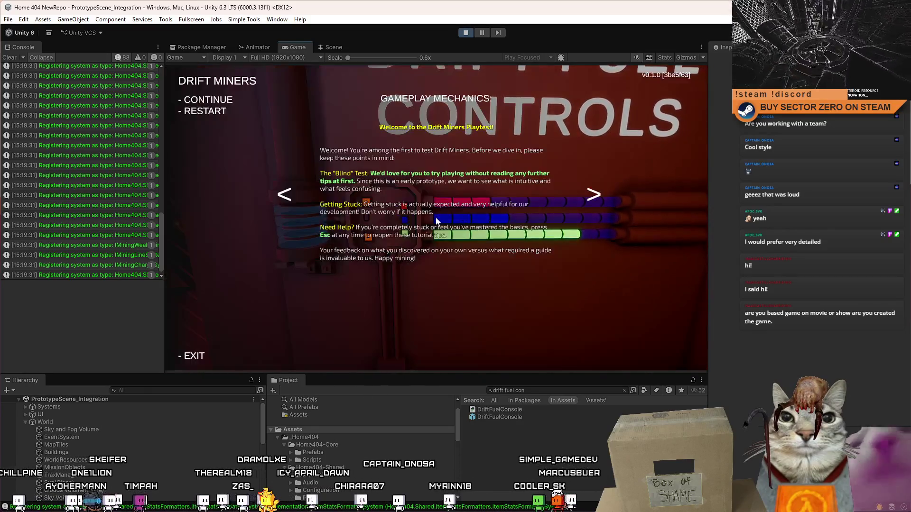
pyautogui.press('Escape')
pyautogui.press('s')
pyautogui.press('w')
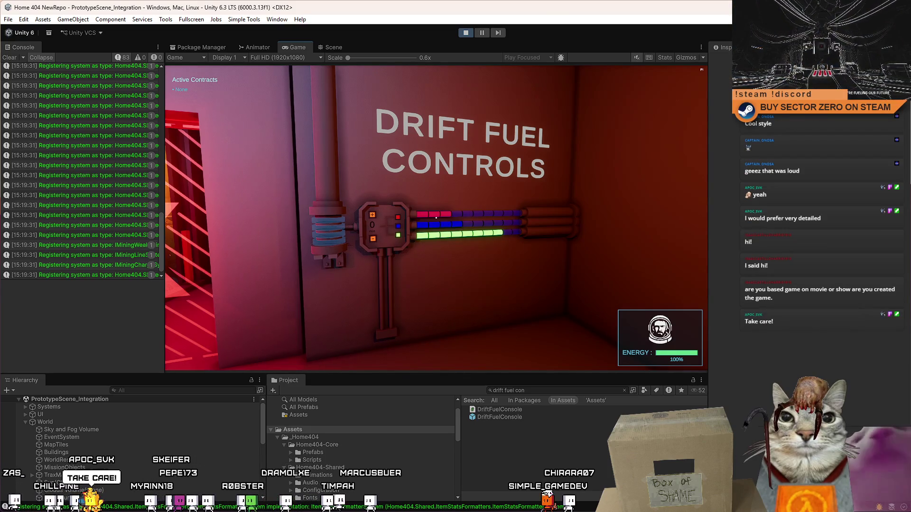
pyautogui.press('Escape')
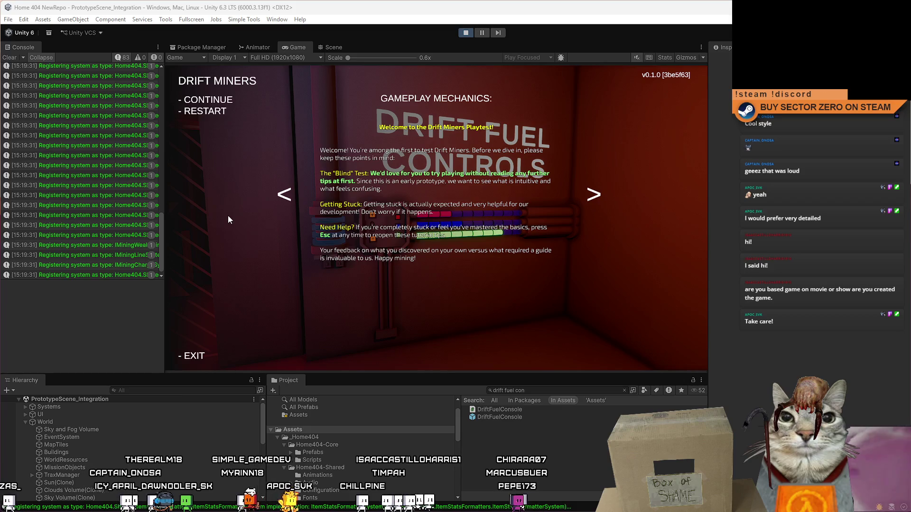
# Search the Steam store for 'artificial' and open the ARTIFICIAL game page
pyautogui.moveTo(303, 32)
pyautogui.mouseDown()
pyautogui.moveTo(341, 42)
pyautogui.moveTo(414, 37)
pyautogui.mouseUp()
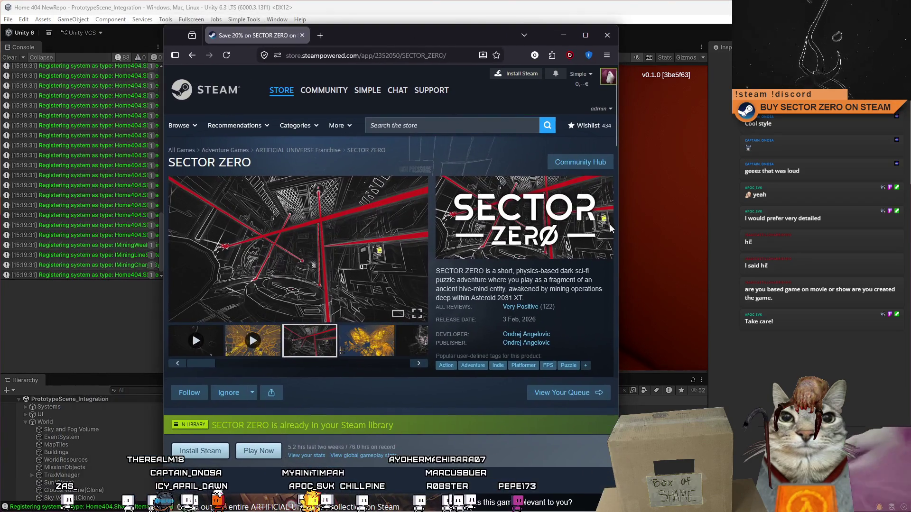
pyautogui.click(370, 55)
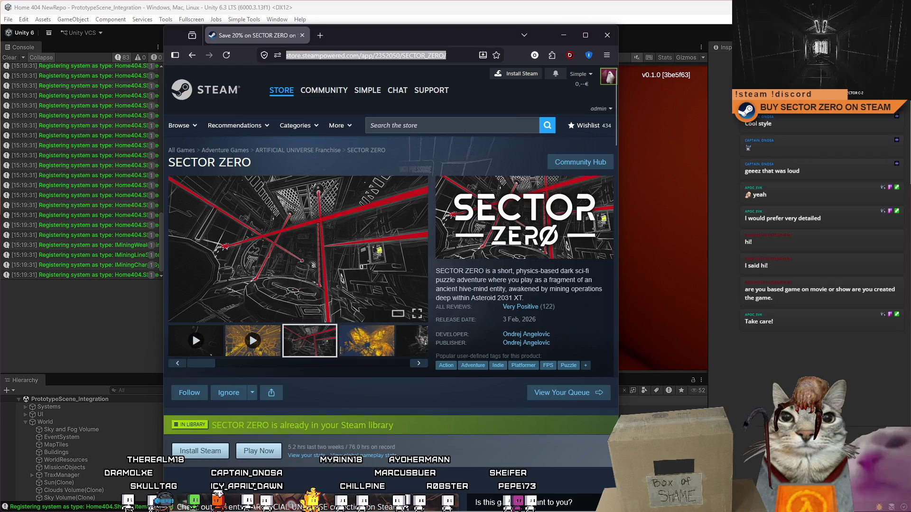
pyautogui.click(441, 127)
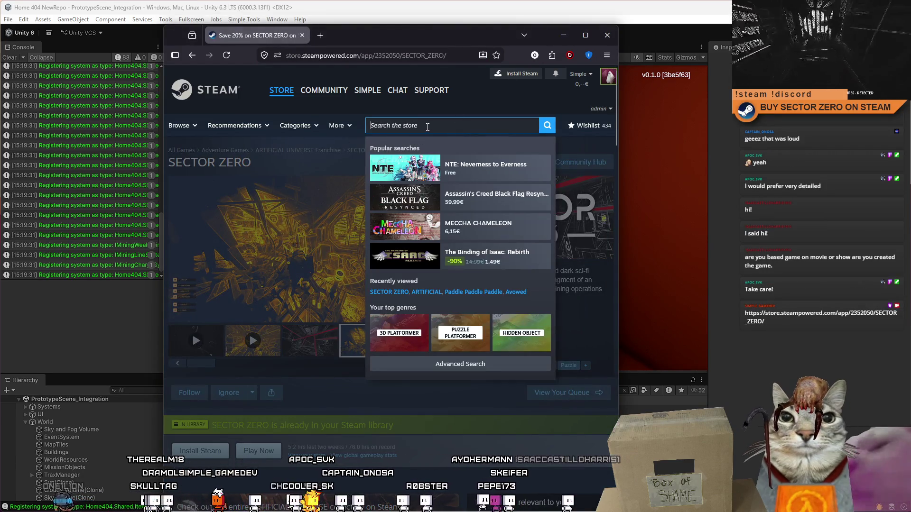
pyautogui.write('artificial')
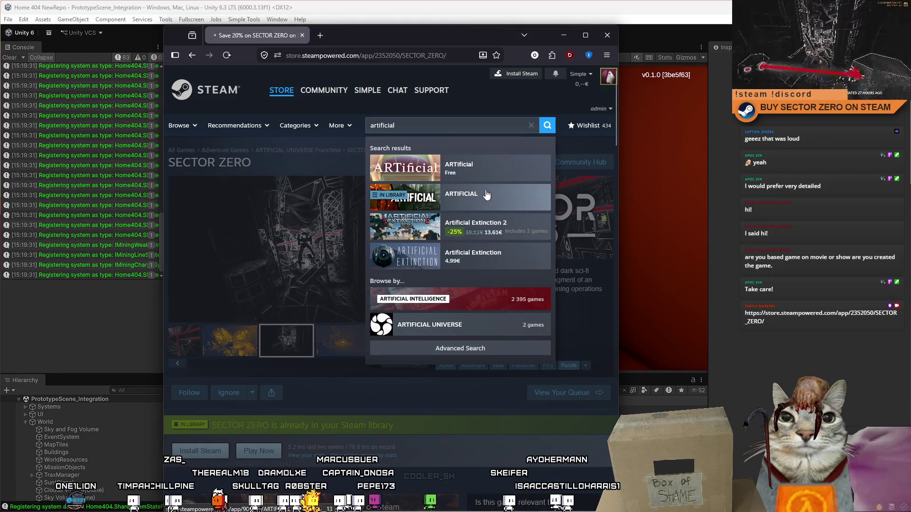
pyautogui.click(493, 196)
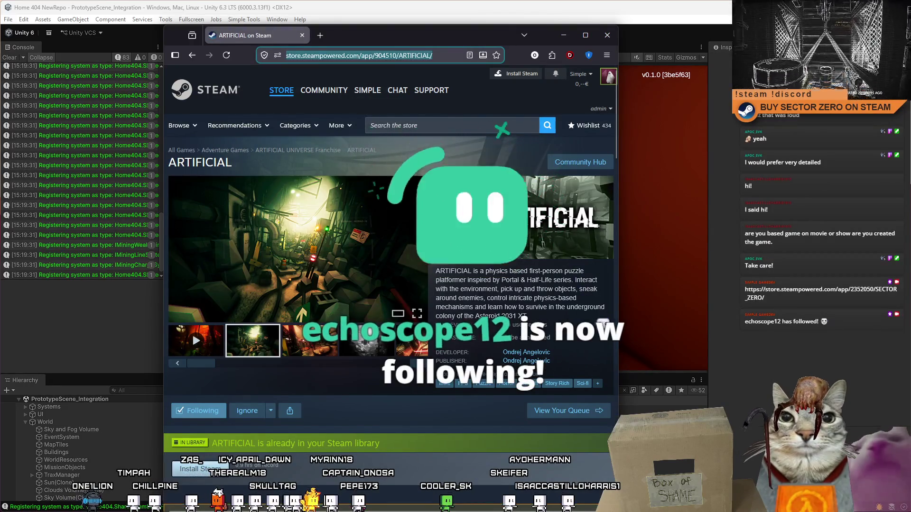
pyautogui.click(403, 55)
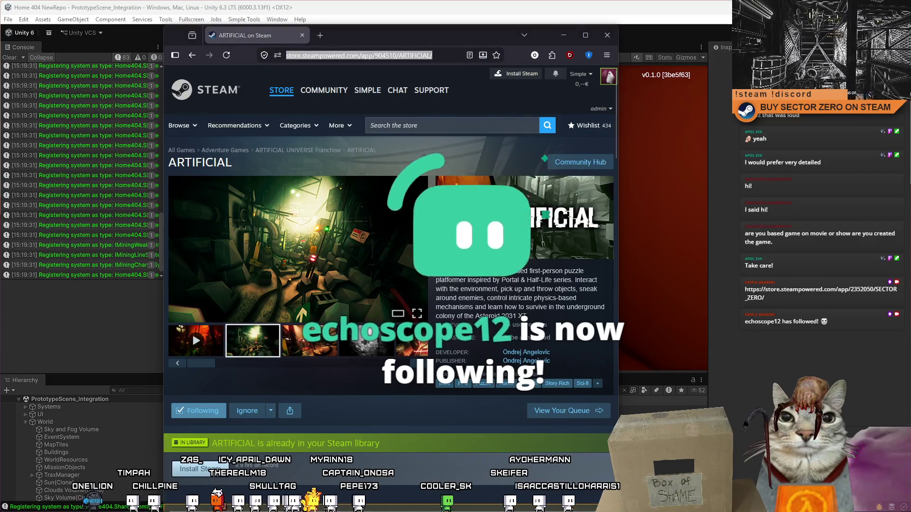